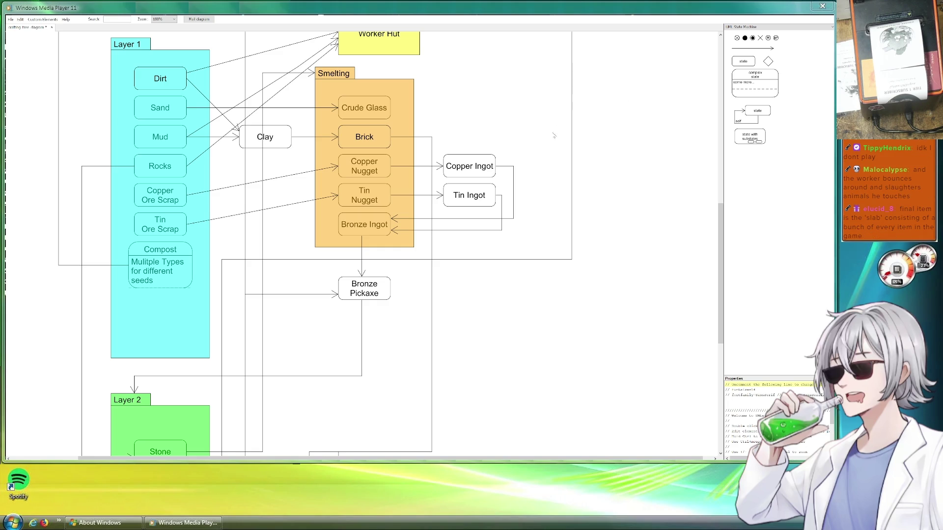
Save the crafting tree diagram and run the Godot game, which shows the 8×8 stone grid.
key("ctrl+s")
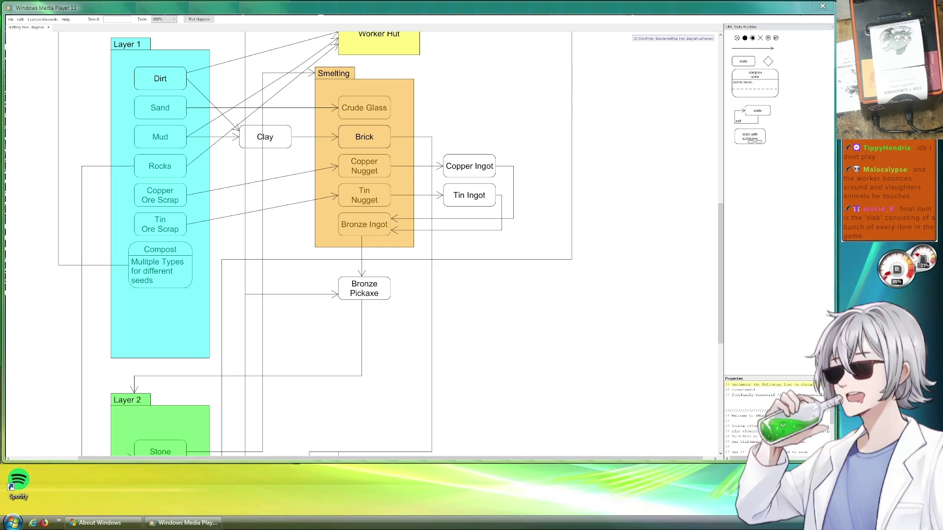
key("alt+Tab")
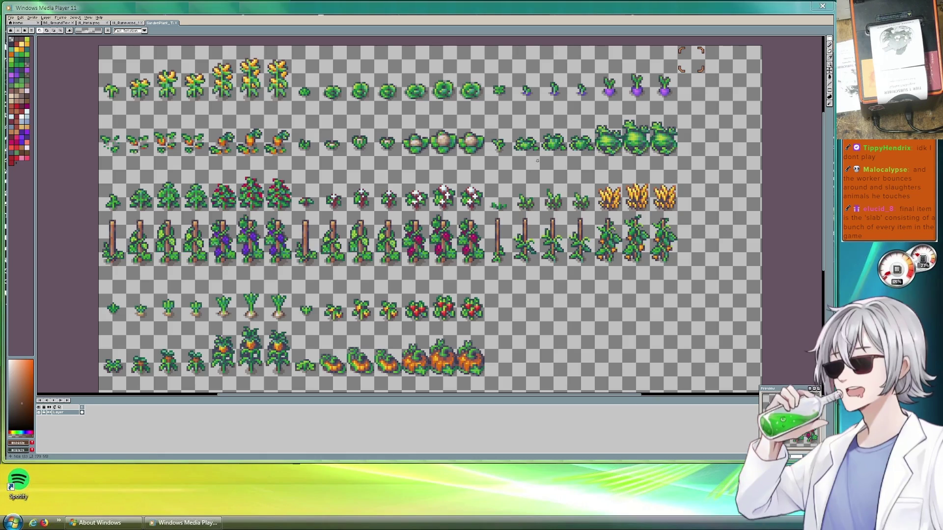
key("alt+Tab")
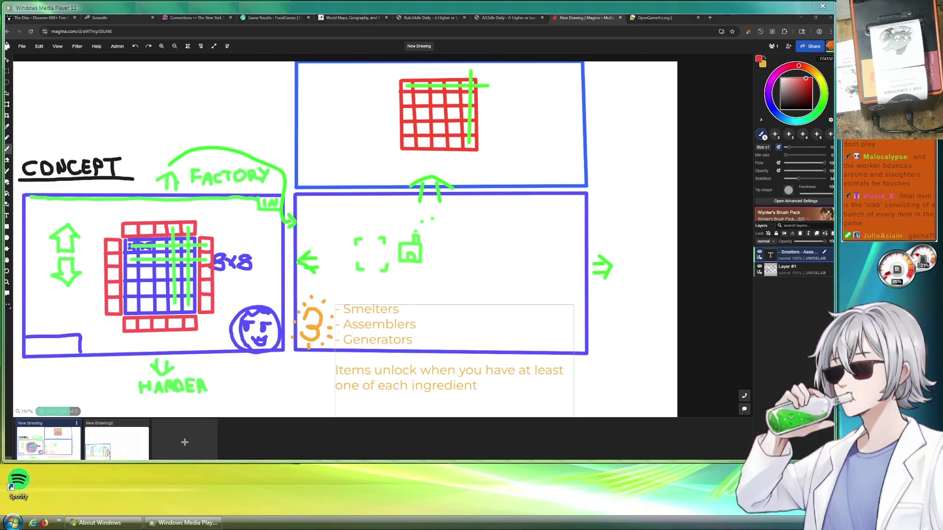
key("alt+Tab")
left_click(724, 23)
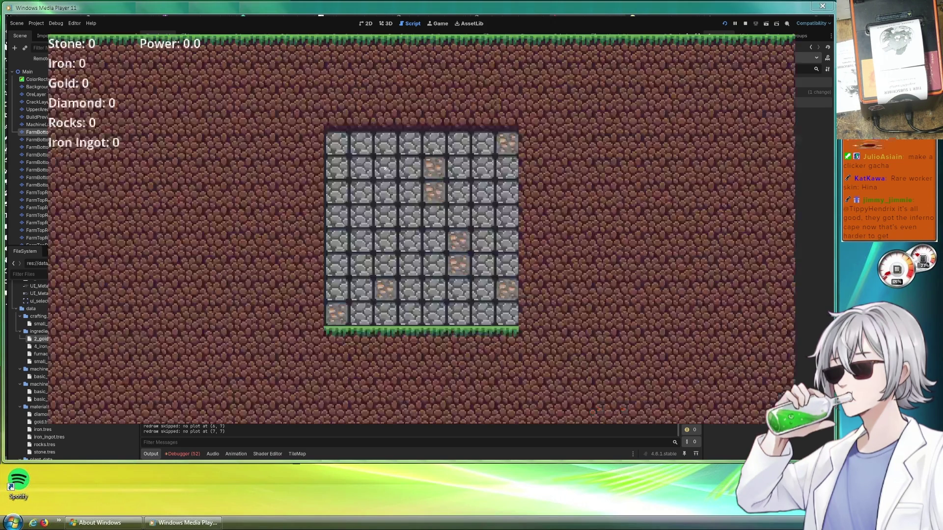
Mine the top stone row, then plant three corn seeds along the farm plot's top row.
mouse_move(337, 144)
left_mouse_down()
mouse_move(466, 144)
mouse_move(491, 218)
left_mouse_up()
key("Tab")
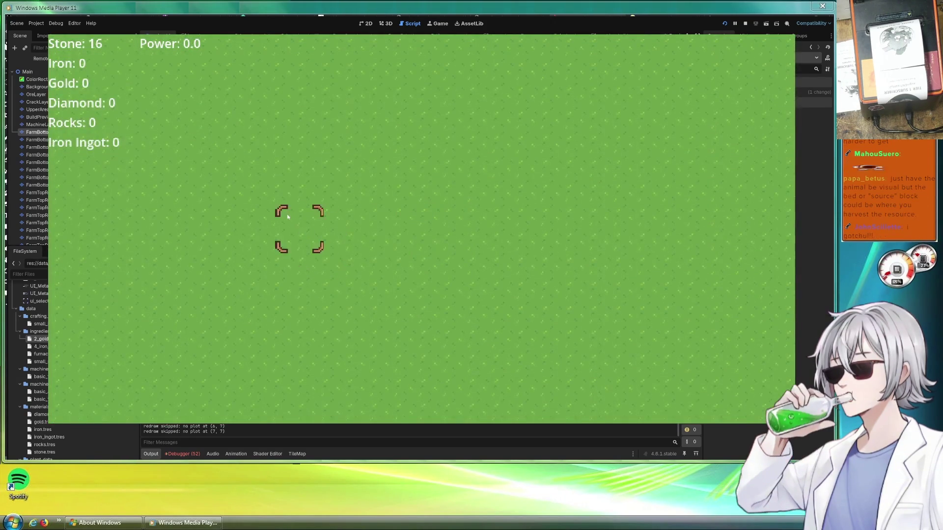
left_click(330, 147)
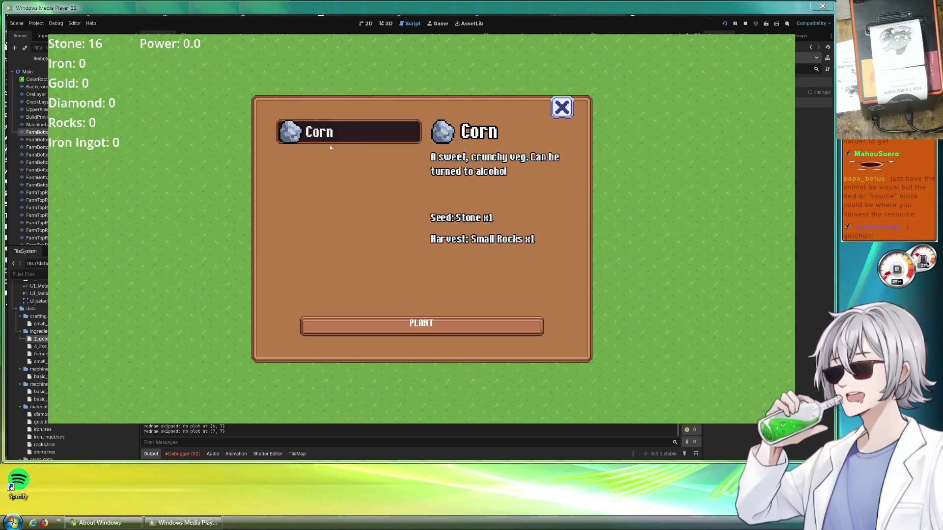
left_click(433, 325)
left_click(462, 288)
left_click(460, 324)
left_click(385, 149)
left_click(486, 329)
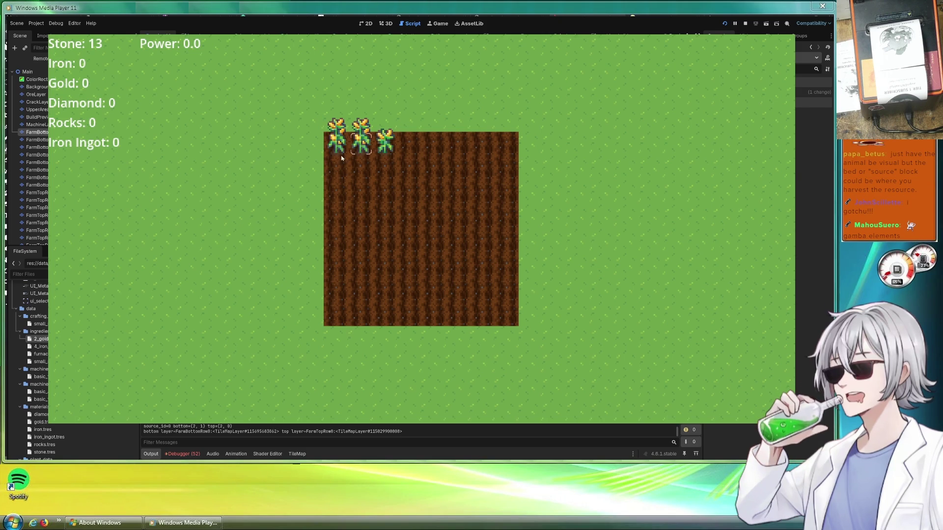
Plant corn on five empty farm tiles across the first five columns.
left_click(339, 166)
left_click(459, 326)
left_click(369, 170)
left_click(465, 332)
left_click(384, 171)
left_click(466, 328)
left_click(423, 189)
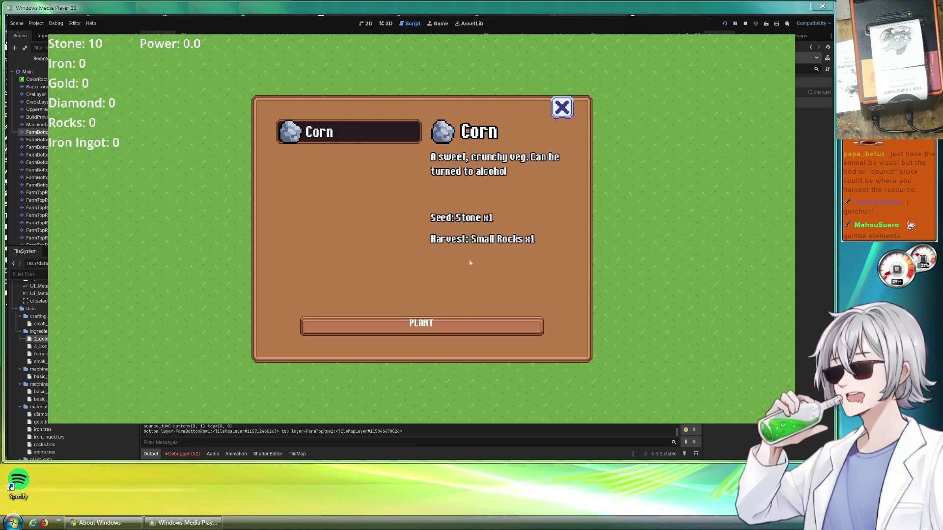
left_click(473, 331)
left_click(428, 178)
left_click(493, 326)
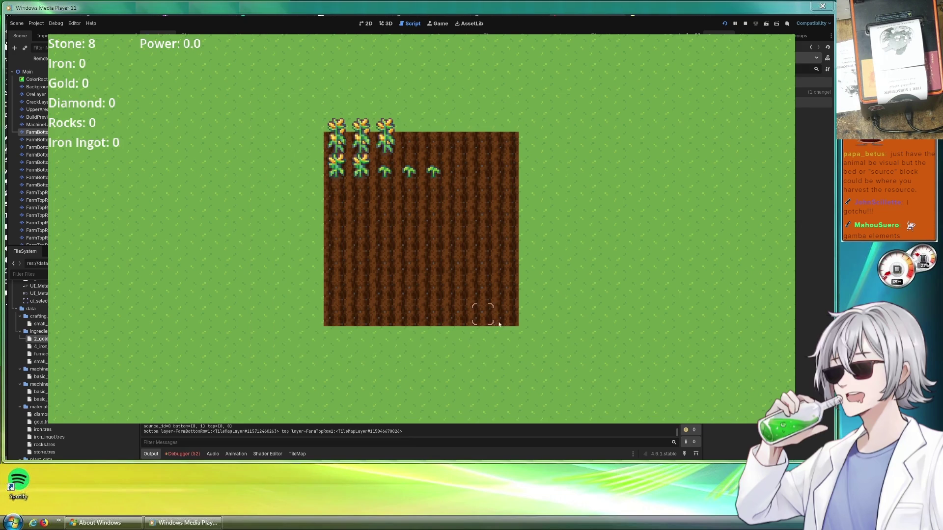
Harvest the grown corn in columns 1 through 5, raising Rocks to 9.
left_click(335, 171)
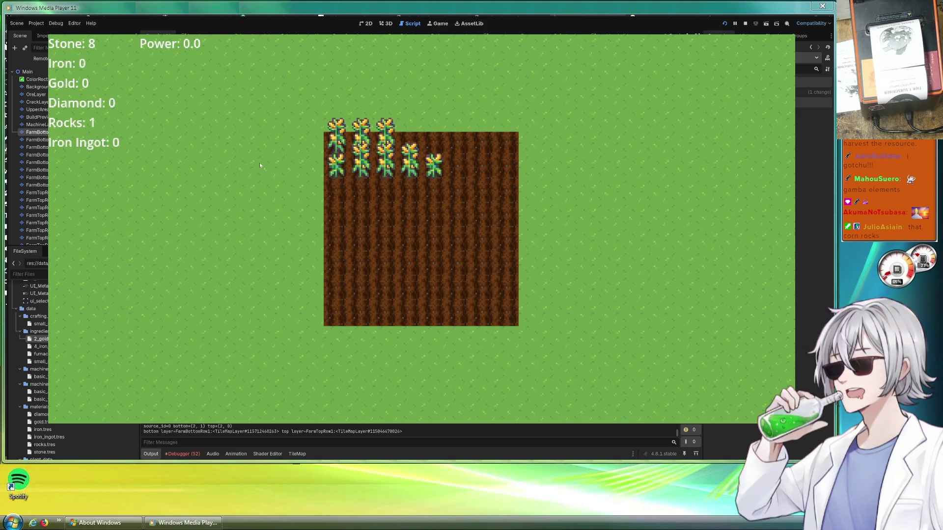
left_click(340, 148)
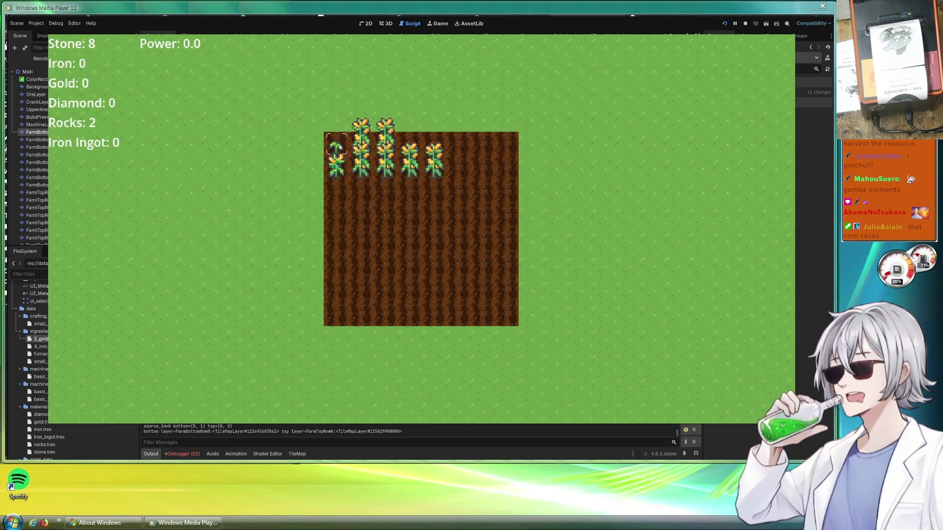
left_click(354, 138)
left_click(384, 140)
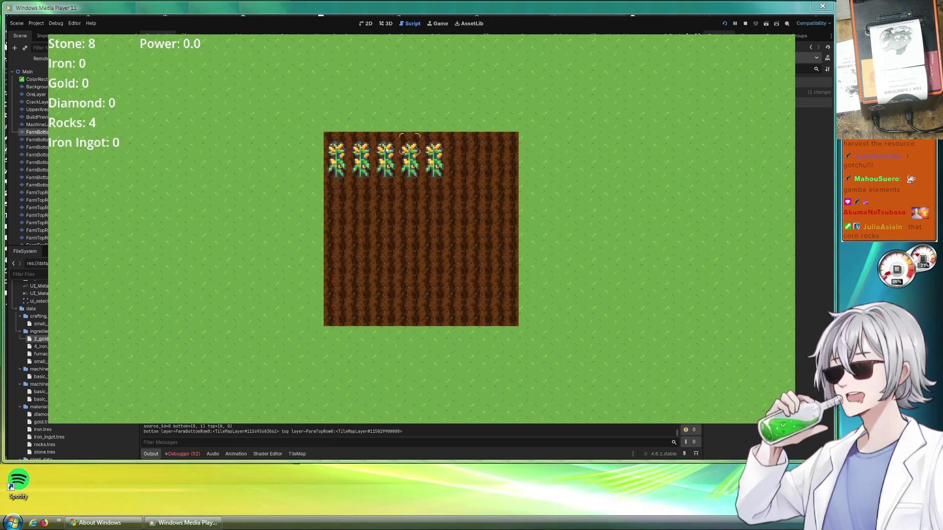
left_click(364, 167)
left_click(338, 166)
left_click(385, 166)
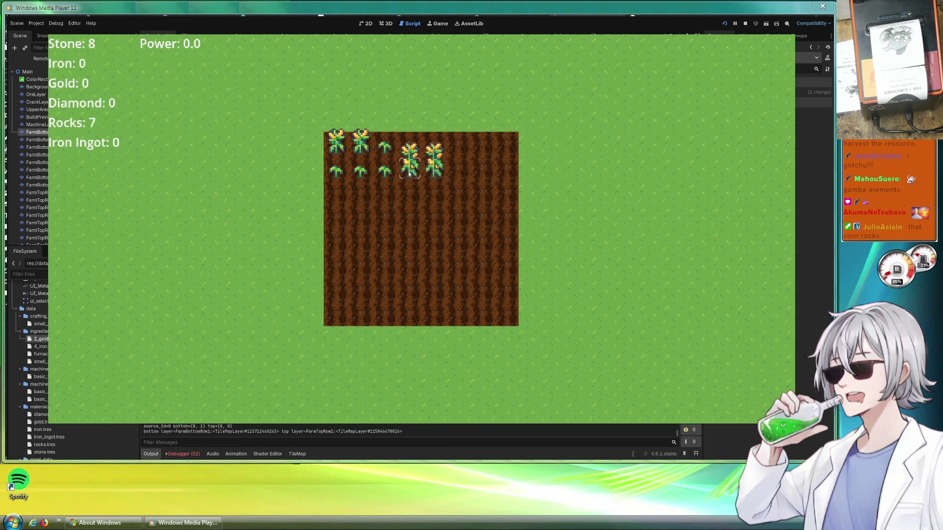
left_click(409, 167)
left_click(429, 171)
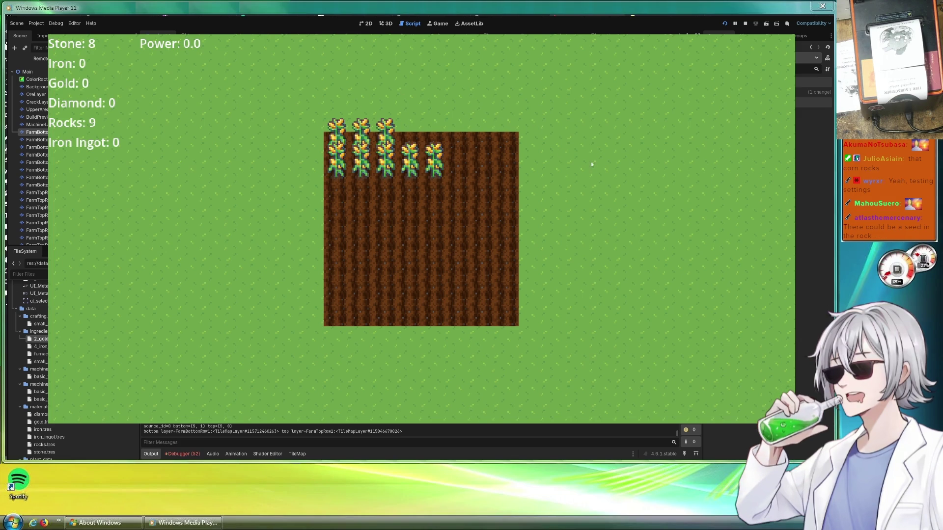
Harvest the grown corn in columns 1 through 5 again.
left_click(336, 162)
left_click(361, 162)
left_click(386, 163)
left_click(339, 165)
left_click(361, 165)
left_click(386, 164)
left_click(427, 167)
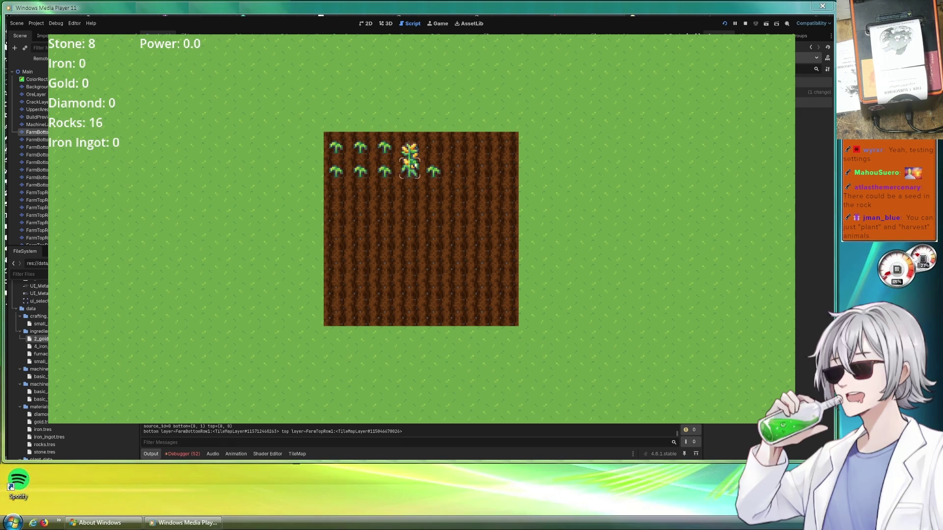
left_click(415, 166)
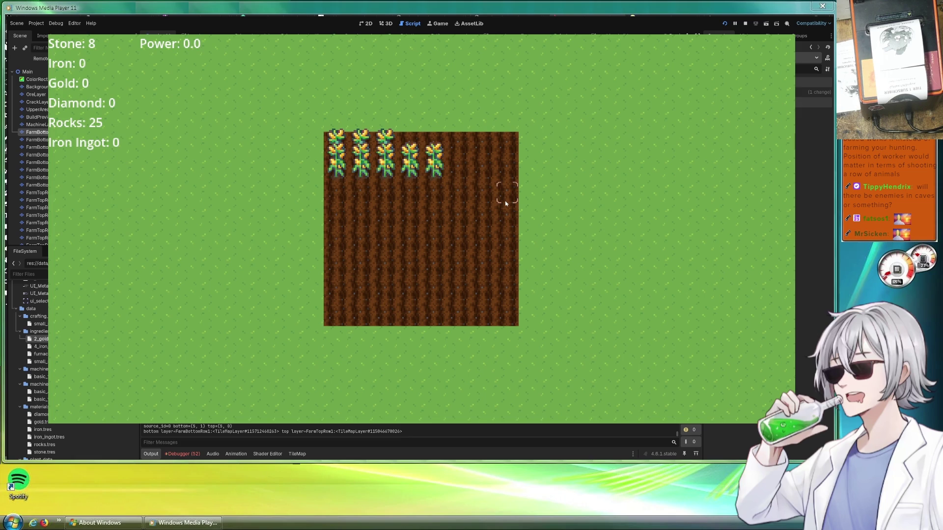
Plant corn on three more empty tiles, starting a sixth column.
left_click(388, 146)
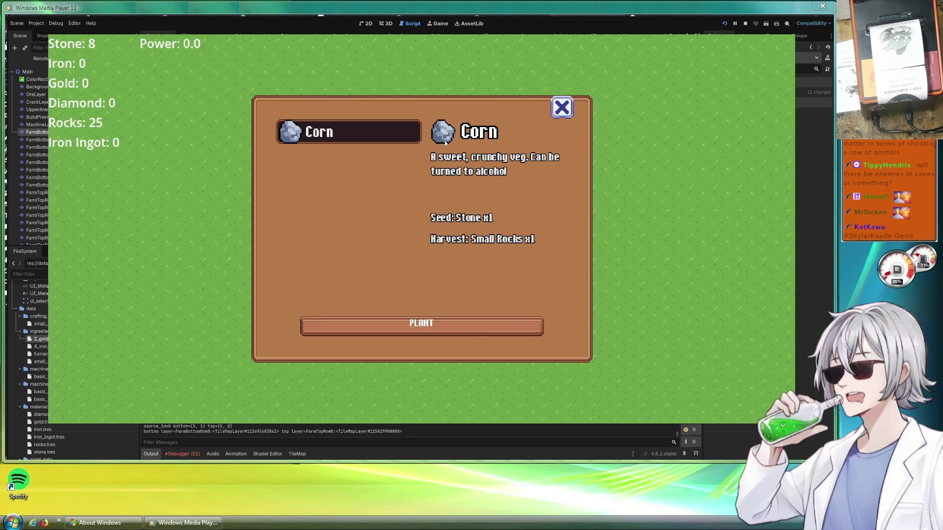
left_click(486, 325)
left_click(429, 137)
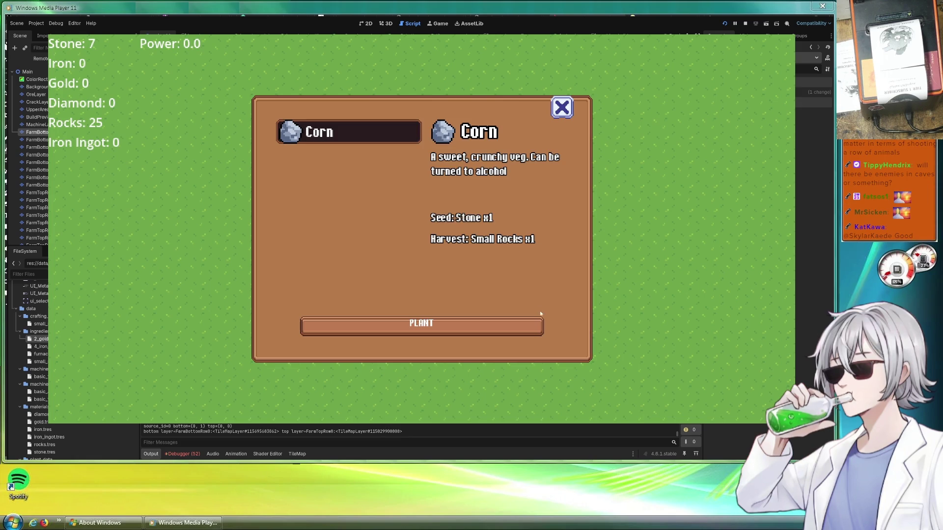
left_click(501, 325)
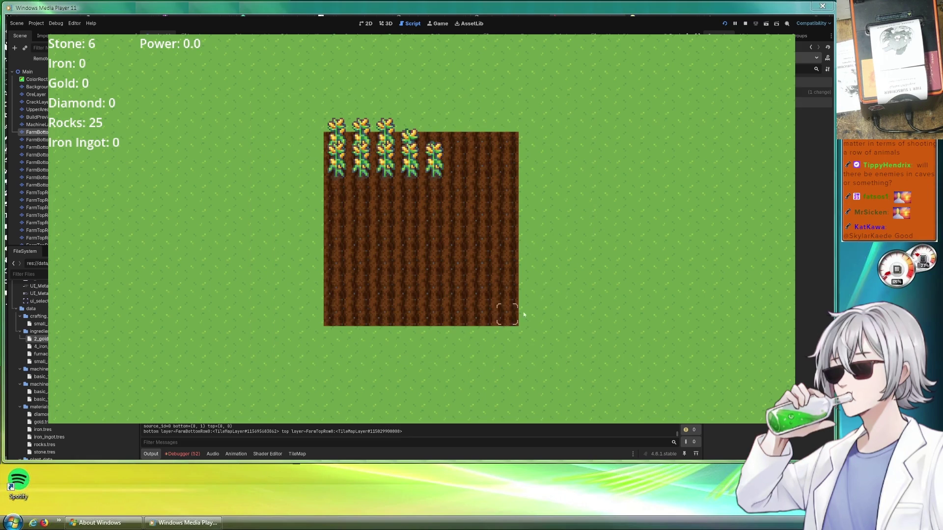
left_click(460, 146)
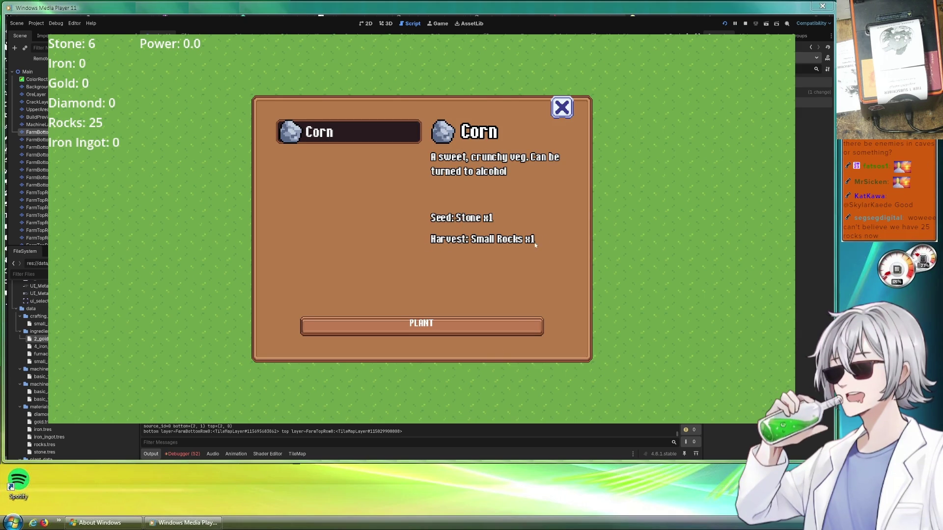
left_click(454, 323)
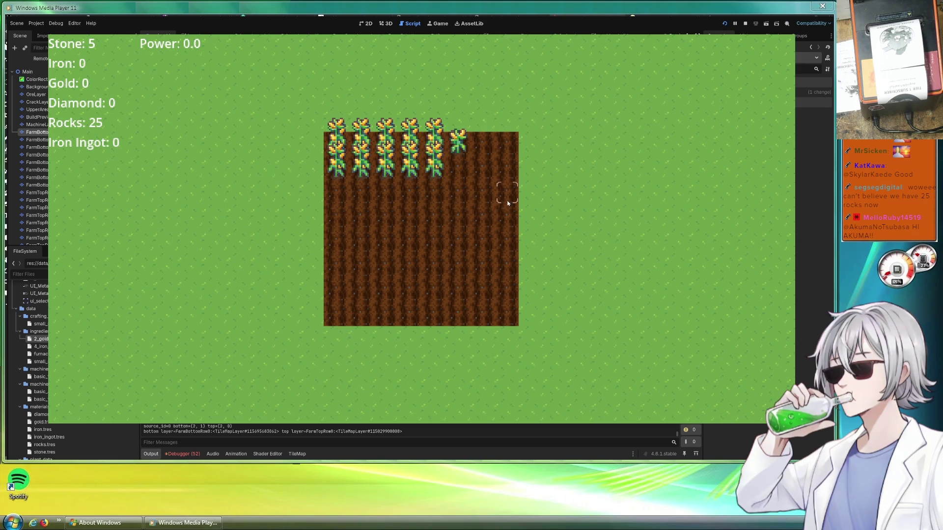
Sweep-harvest the grown corn down the rows, bringing Rocks to 35.
mouse_move(338, 145)
left_mouse_down()
mouse_move(431, 169)
mouse_move(339, 178)
left_mouse_up()
left_click(339, 177)
scroll(480, 225, "down", 1)
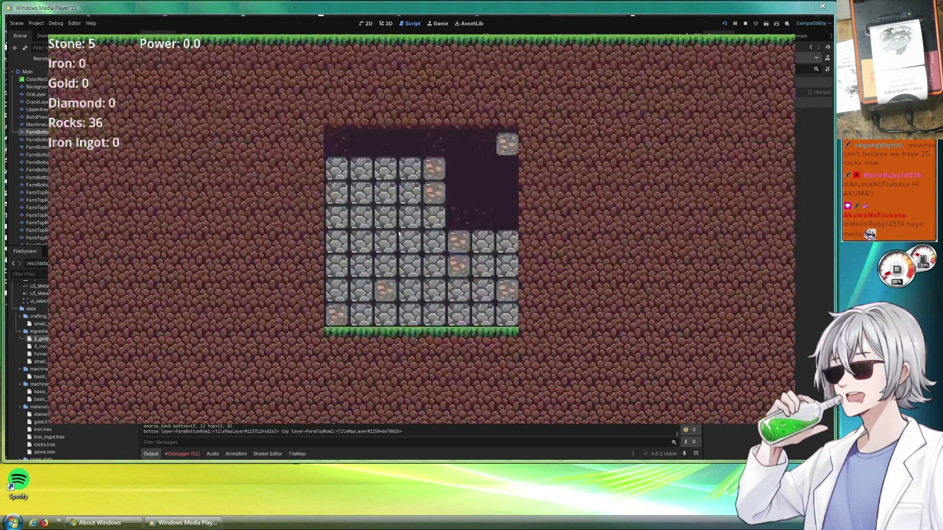
Dig out the remaining stone and ore blocks, bringing Stone to 41 and Iron to 7.
mouse_move(410, 168)
left_mouse_down()
mouse_move(338, 177)
mouse_move(384, 221)
mouse_move(389, 300)
mouse_move(505, 262)
mouse_move(514, 333)
mouse_move(456, 312)
mouse_move(453, 232)
mouse_move(385, 258)
mouse_move(478, 162)
mouse_move(462, 273)
mouse_move(512, 285)
mouse_move(438, 227)
left_mouse_up()
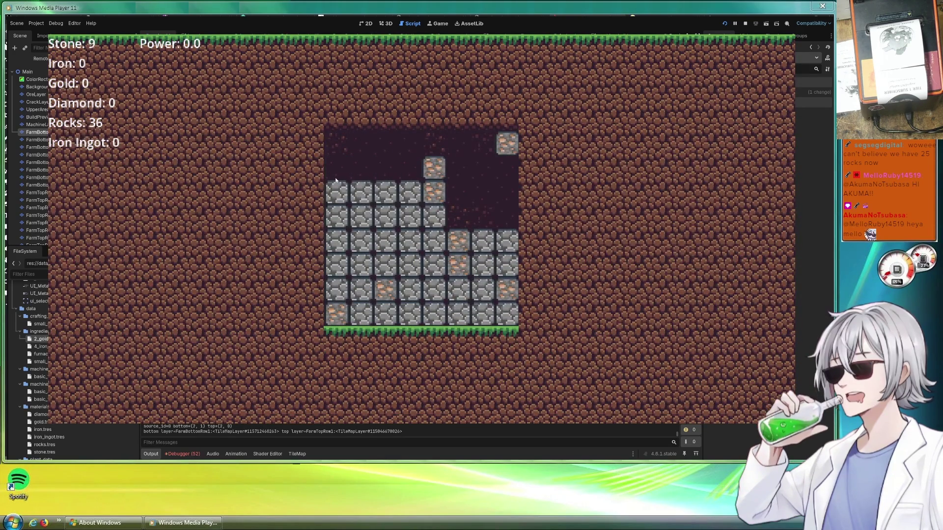
left_click(320, 222)
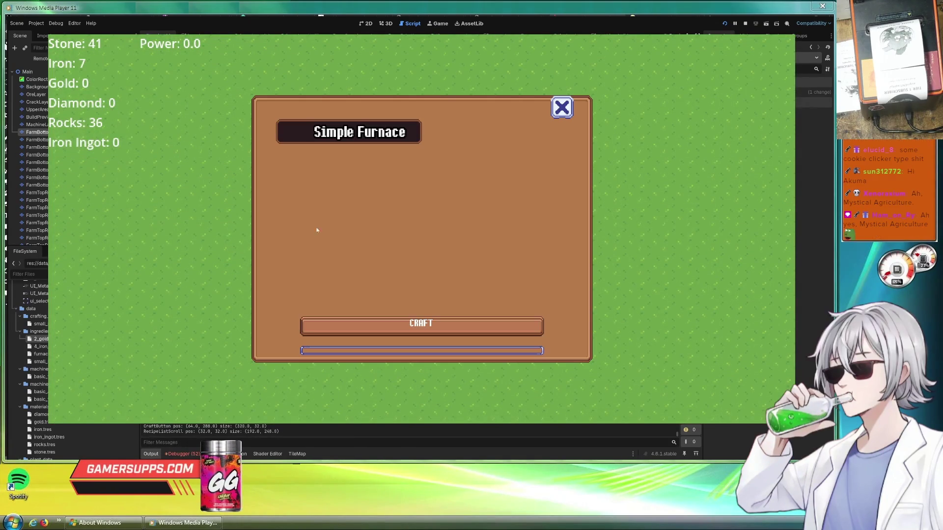
Craft a Simple Furnace and start its Iron Ingot recipe smelting.
left_click(373, 134)
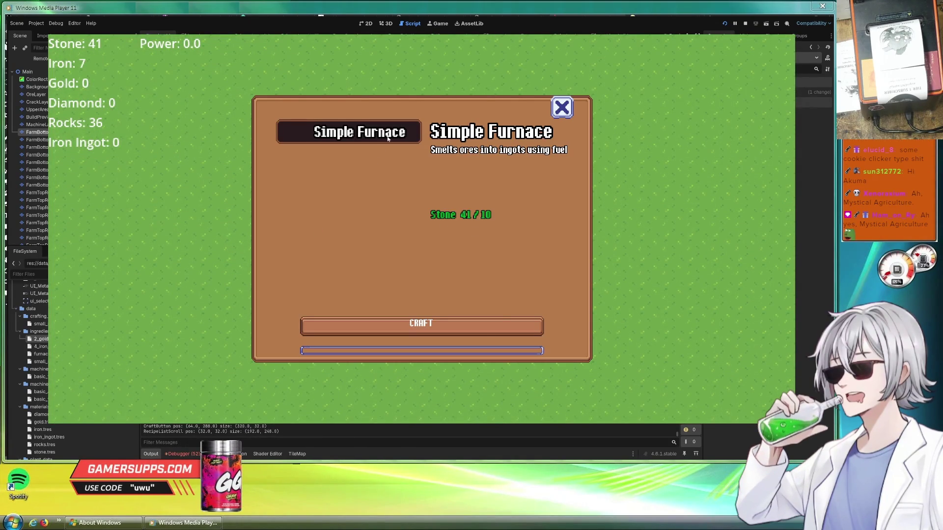
left_click(461, 322)
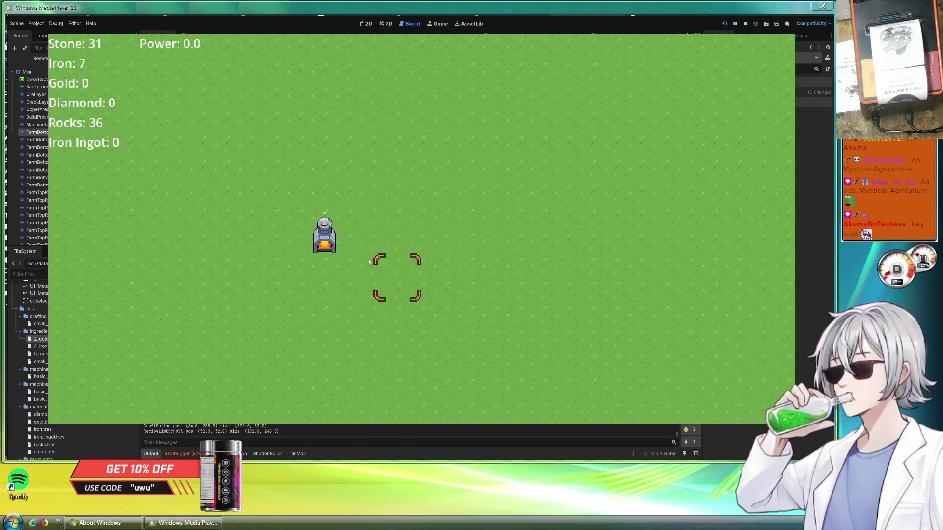
left_click(340, 237)
left_click(463, 302)
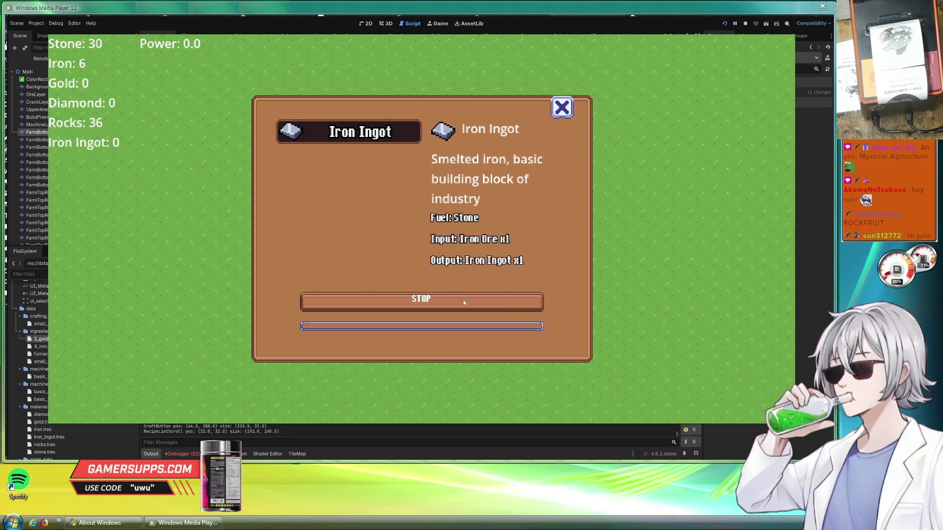
left_click(562, 107)
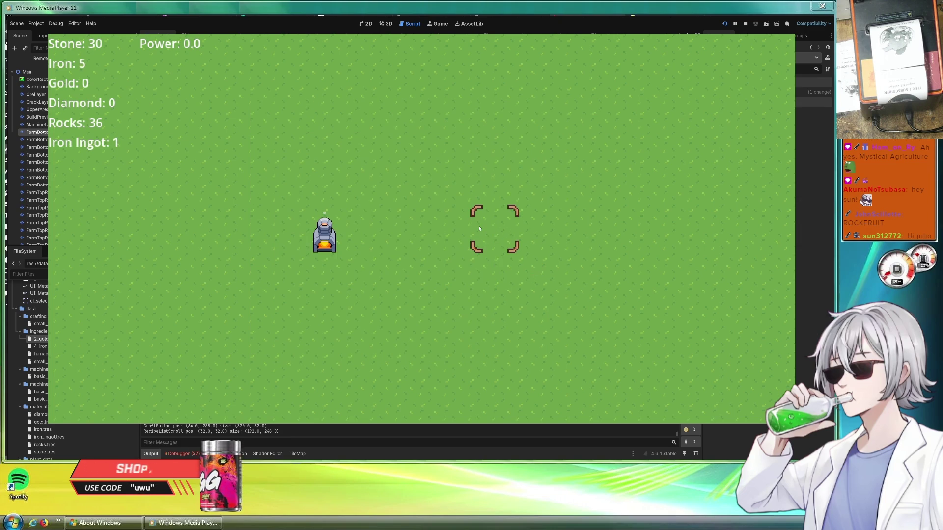
Check the Iron Ore and Iron Ingot stacks in the inventory.
key("i")
left_click(344, 219)
left_click(316, 218)
left_click(287, 218)
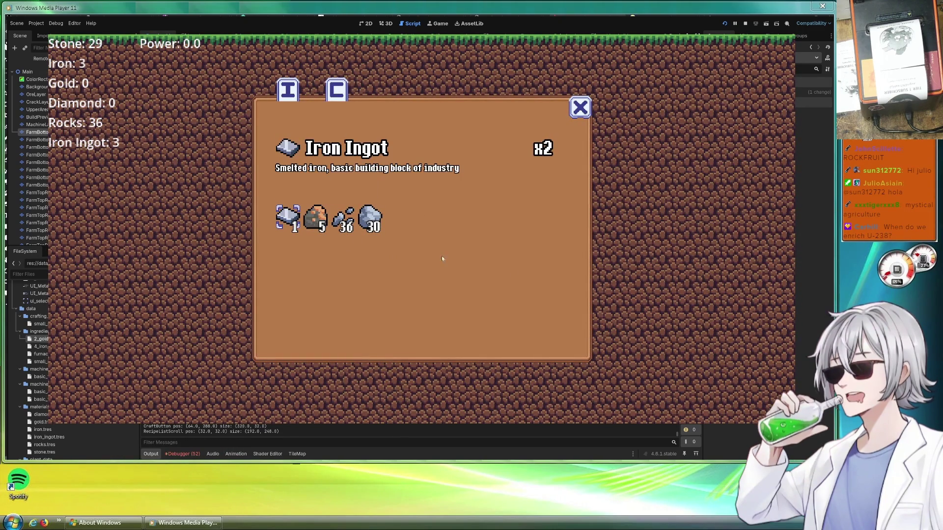
Stop the running game with F8 and place the cursor at the end of line 20 in power_system.gd.
left_click(335, 90)
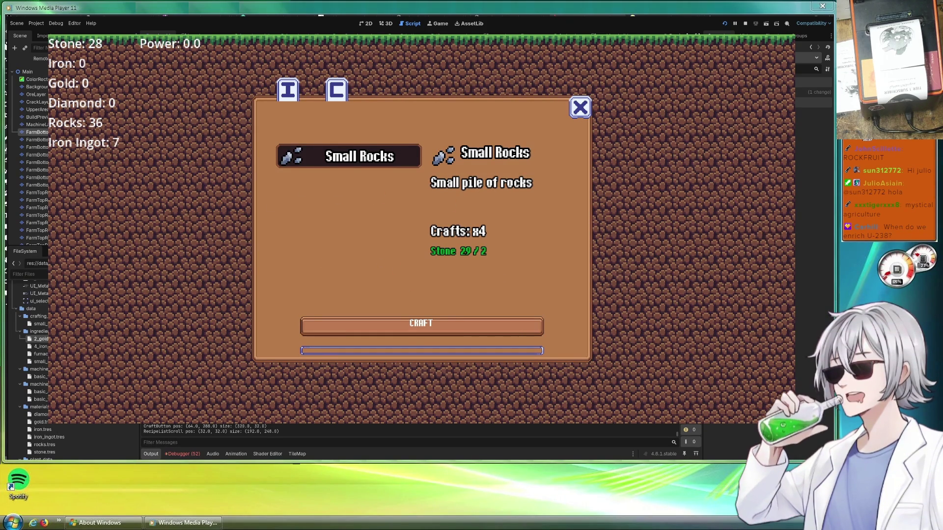
key("F8")
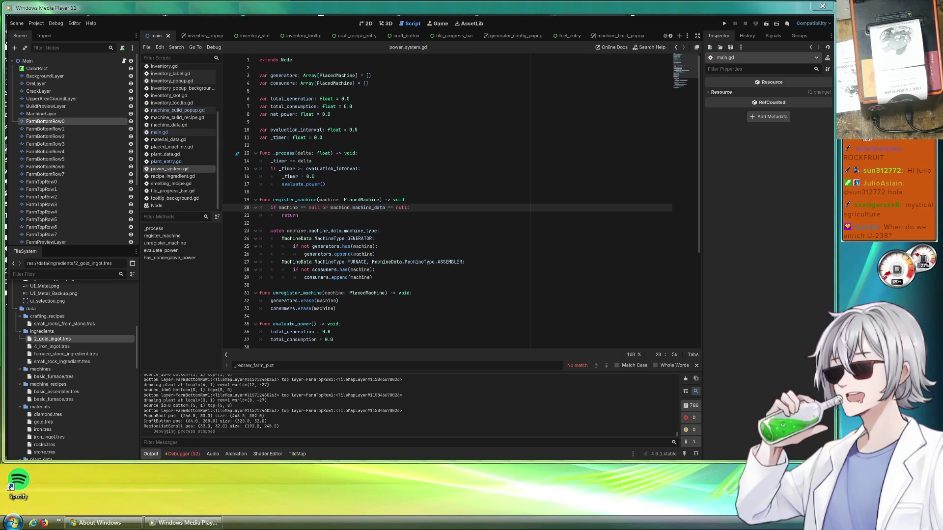
left_click(545, 200)
left_click(545, 206)
key("alt+Tab")
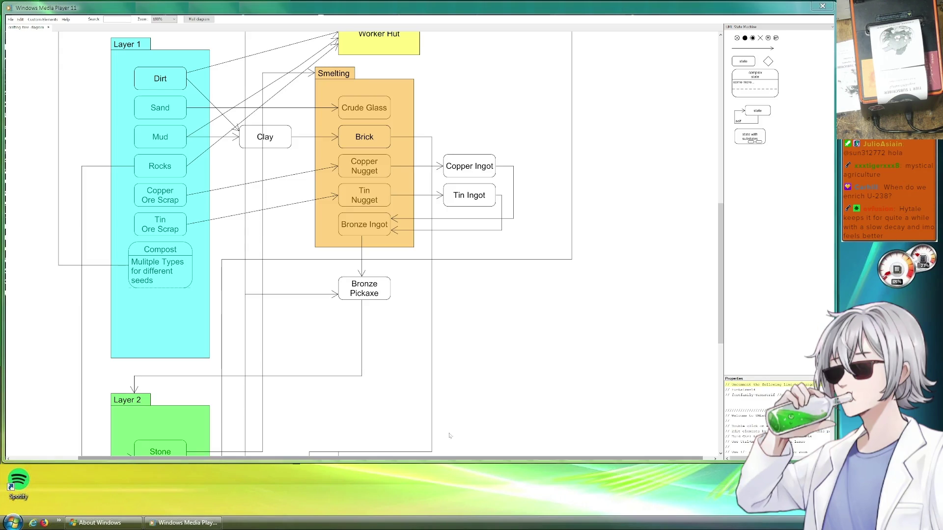
Scroll the crafting diagram down to Layer 2's furnace, kiln and Blast Furnace steel chain.
scroll(644, 331, "down", 5)
scroll(643, 332, "down", 5)
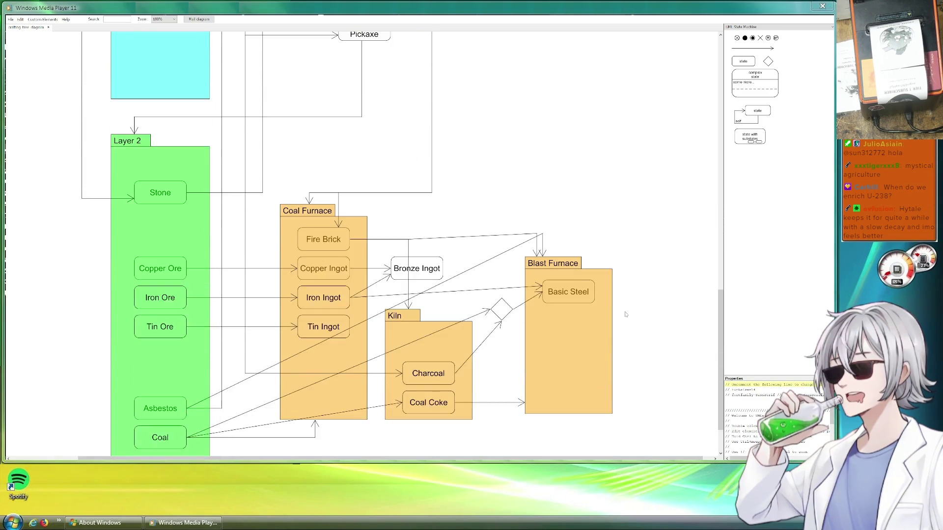
scroll(614, 309, "down", 2)
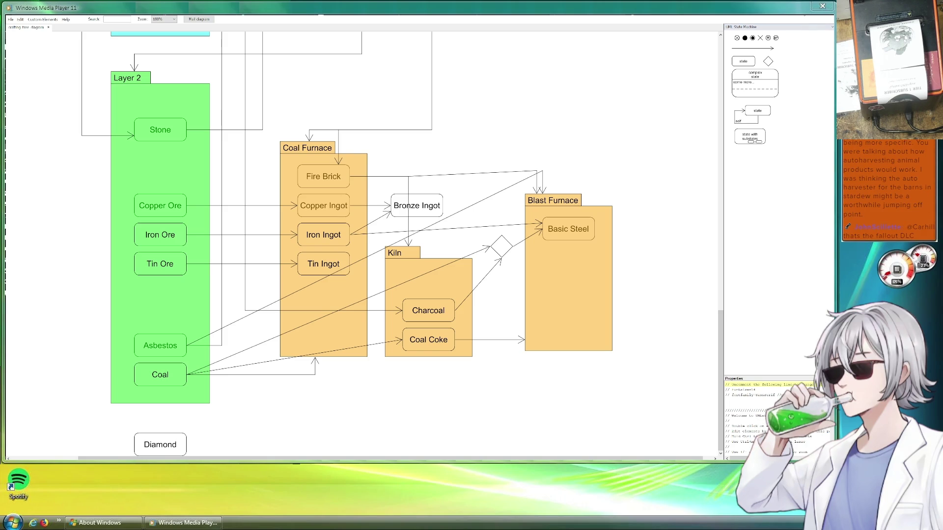
key("alt+Tab")
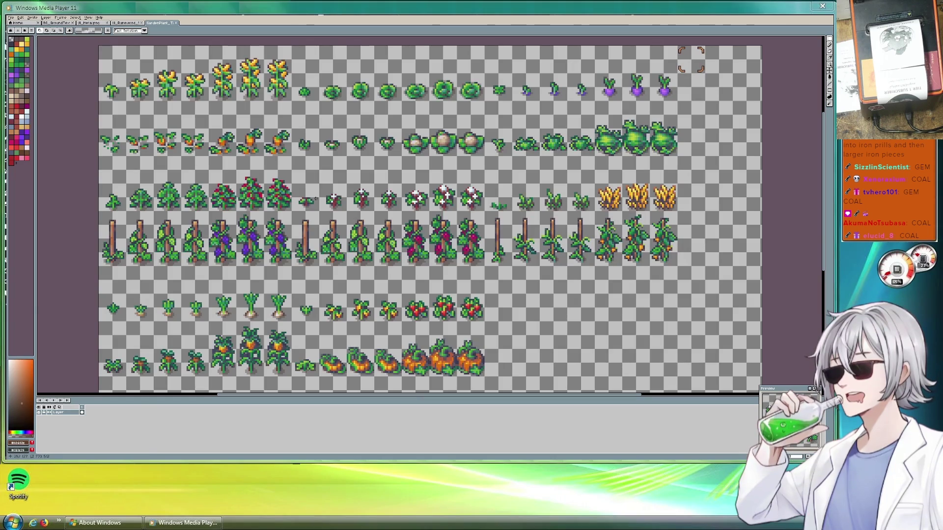
Open the BG_GroundTex ground texture sheet and pan to the red ore tile.
left_click(56, 24)
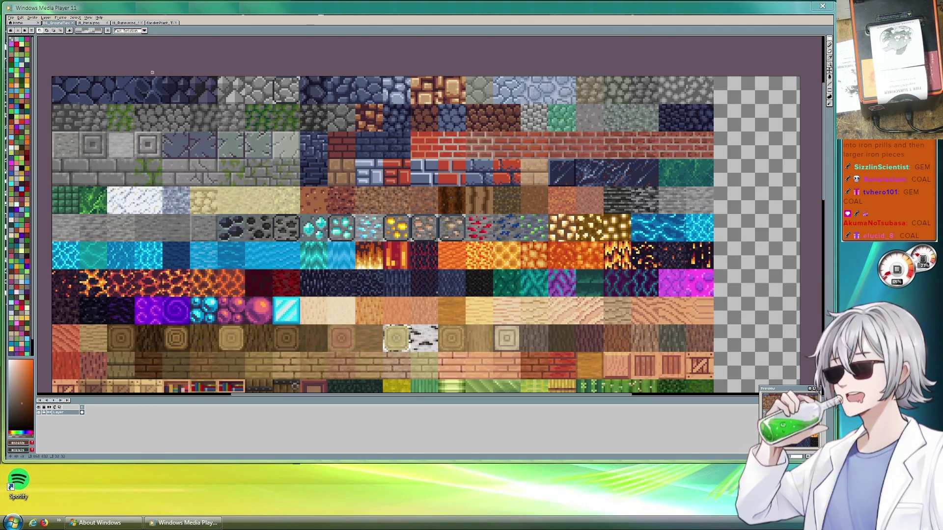
scroll(294, 149, "down", 1)
scroll(294, 149, "down", 1)
scroll(280, 182, "up", 3)
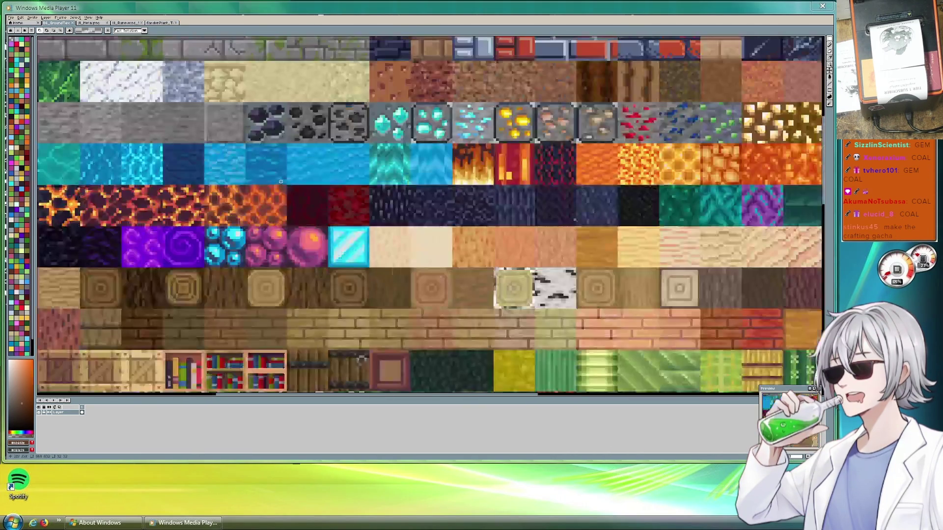
scroll(280, 182, "up", 1)
scroll(398, 234, "down", 1)
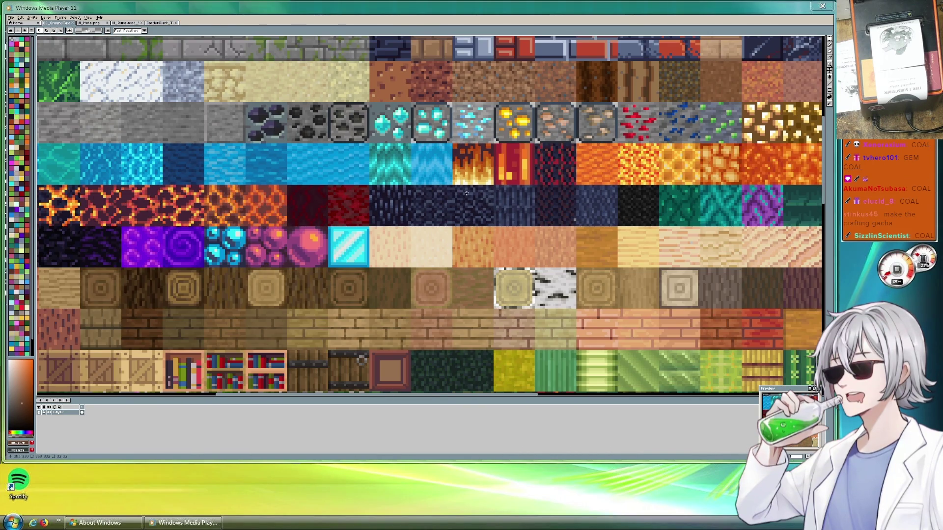
left_click_drag(399, 234, 353, 254)
scroll(442, 206, "up", 2)
scroll(485, 182, "up", 2)
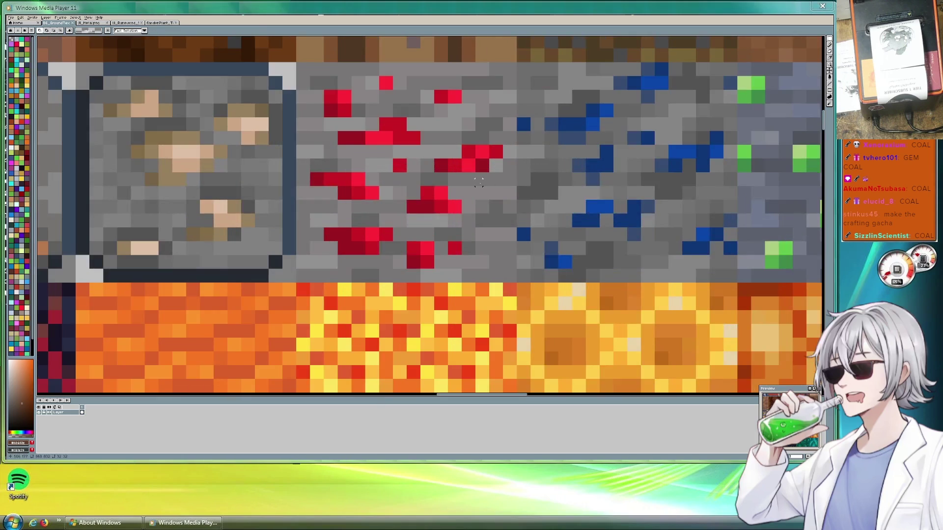
left_click_drag(499, 191, 293, 193)
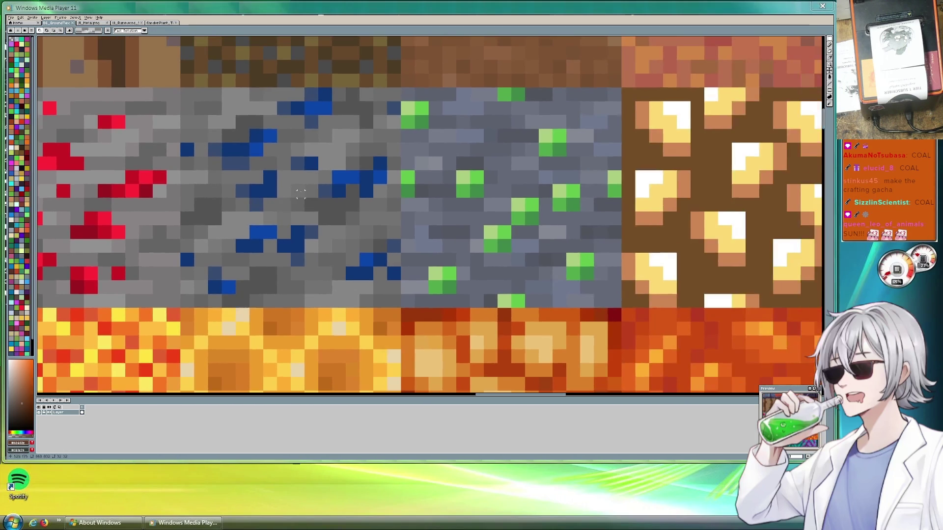
scroll(514, 181, "down", 1)
scroll(514, 180, "down", 1)
scroll(491, 187, "down", 1)
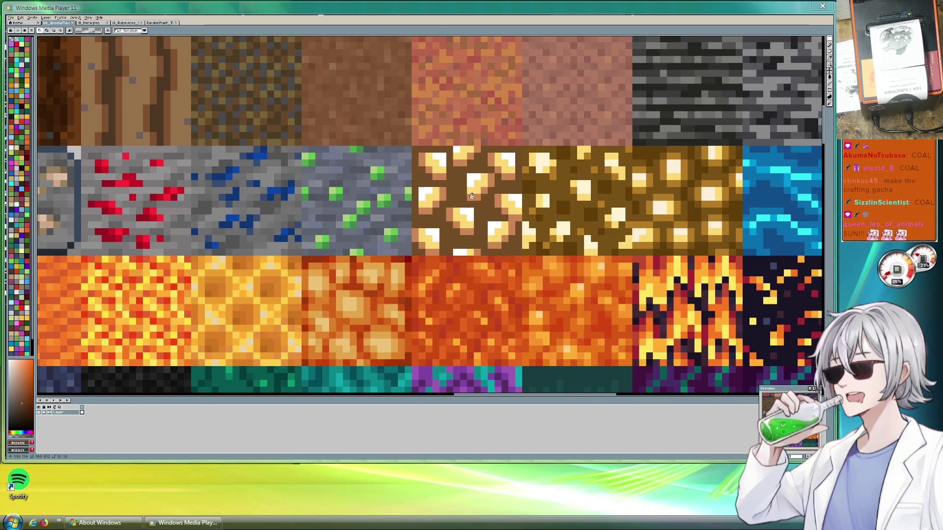
scroll(372, 197, "up", 4)
scroll(372, 196, "down", 3)
scroll(368, 193, "down", 1)
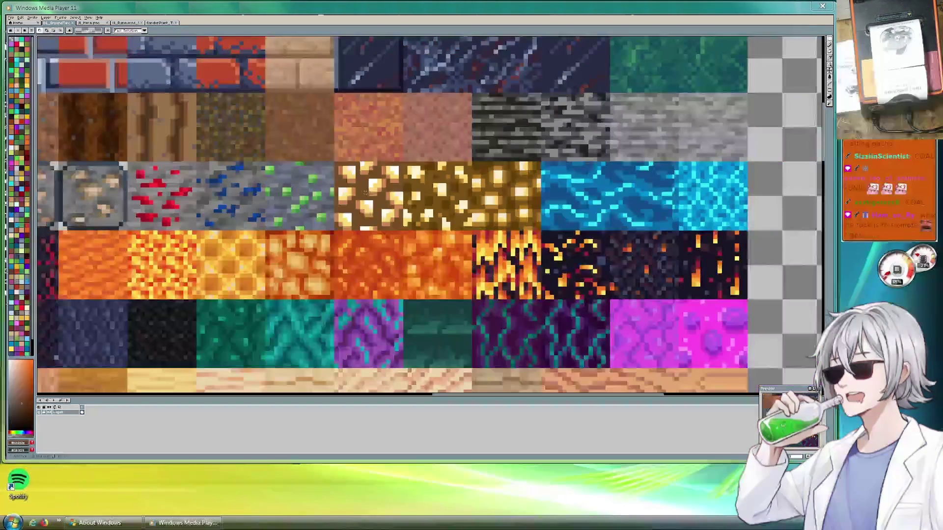
scroll(200, 169, "left", 2)
scroll(200, 169, "left", 2)
scroll(201, 169, "left", 2)
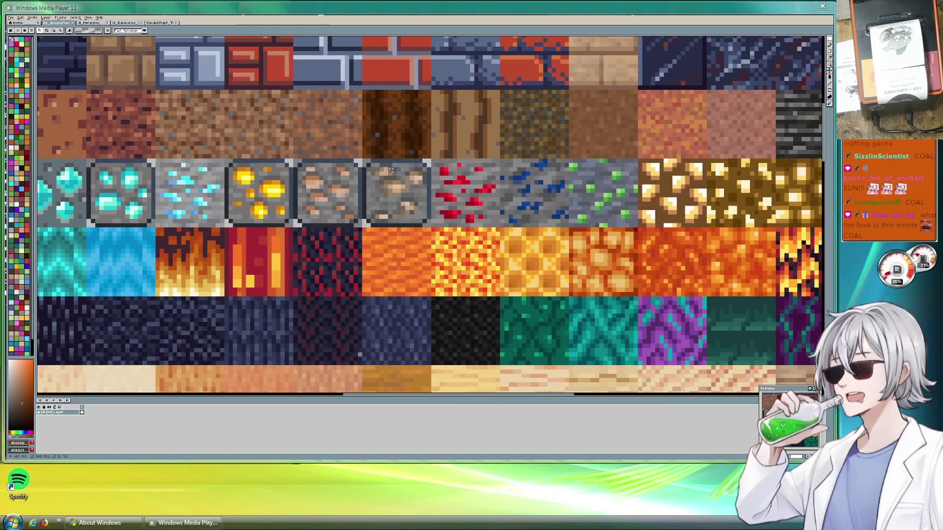
scroll(275, 171, "left", 1)
scroll(334, 172, "left", 1)
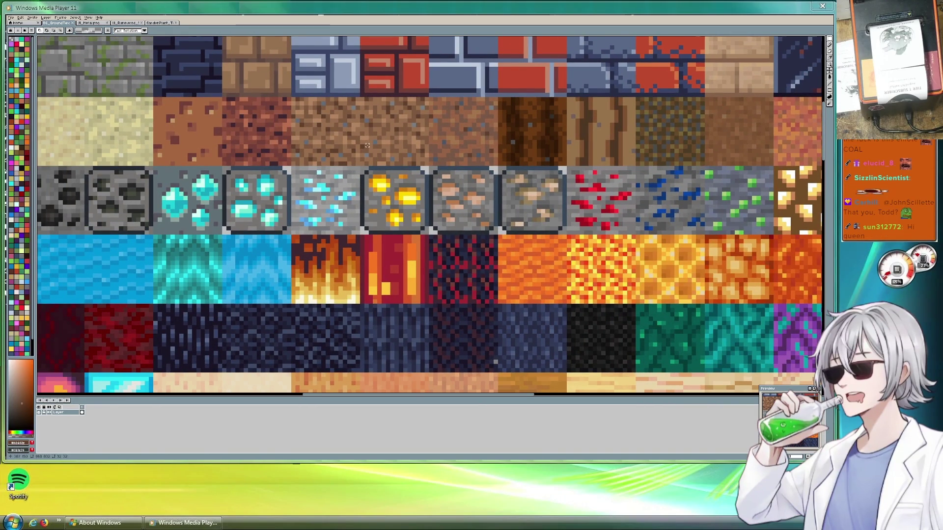
Inspect the stone, brick, ore, water, lava and wood tiles, then select the Eraser tool.
scroll(440, 176, "down", 1)
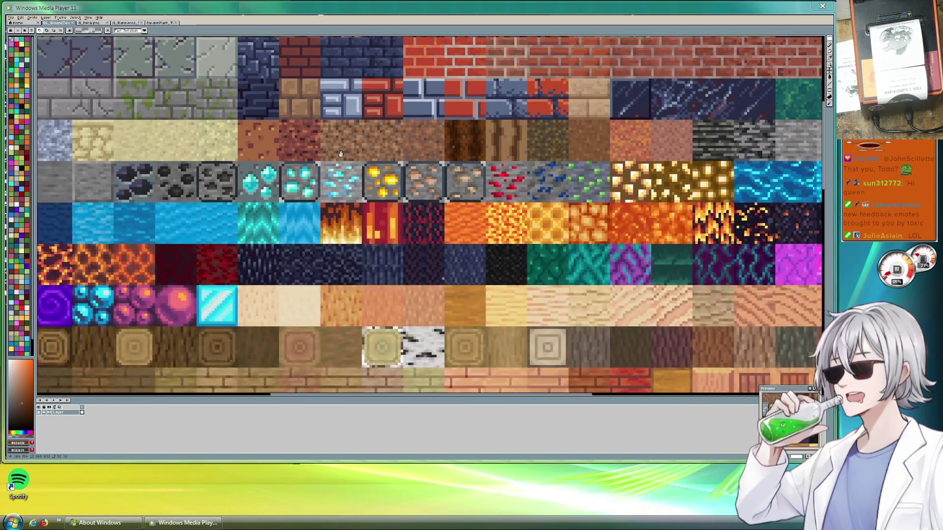
scroll(440, 176, "right", 2)
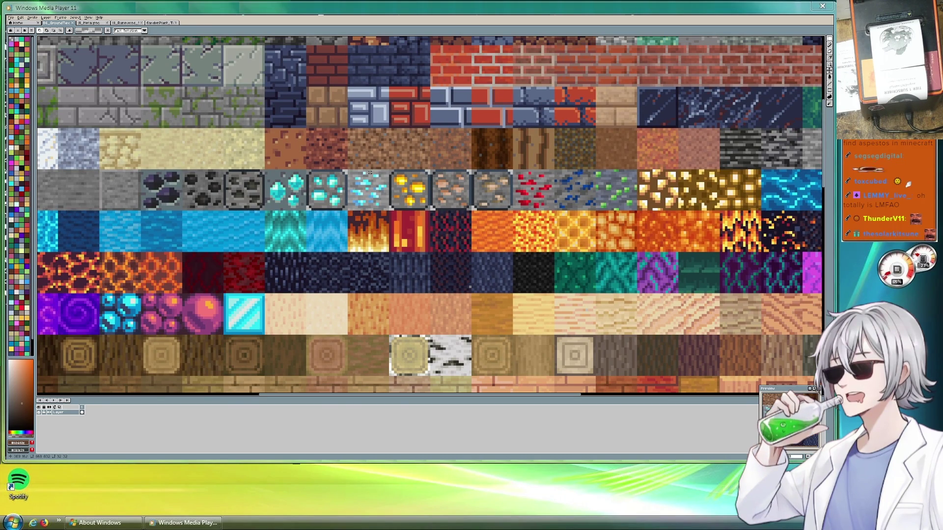
scroll(343, 373, "down", 5)
scroll(343, 373, "up", 5)
scroll(235, 61, "down", 3)
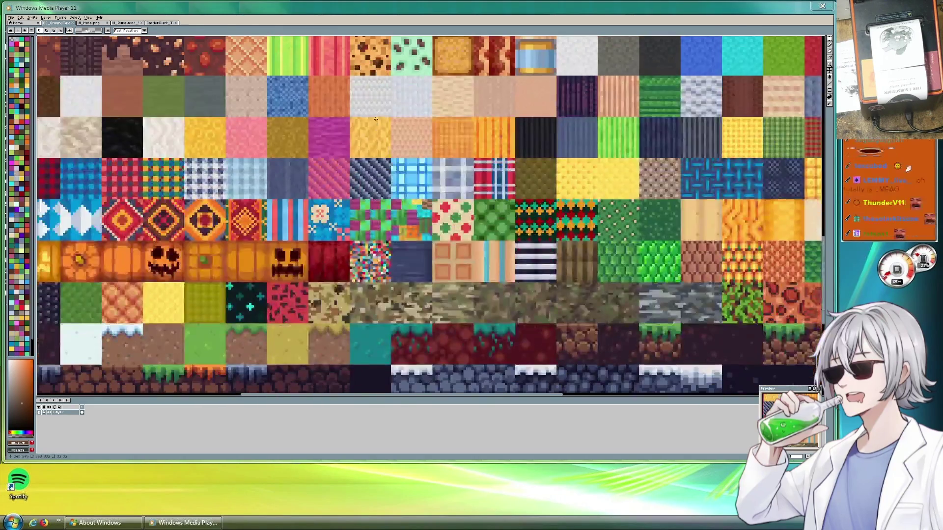
scroll(343, 118, "left", 2)
scroll(402, 147, "right", 5)
scroll(464, 170, "up", 2)
scroll(464, 170, "down", 4)
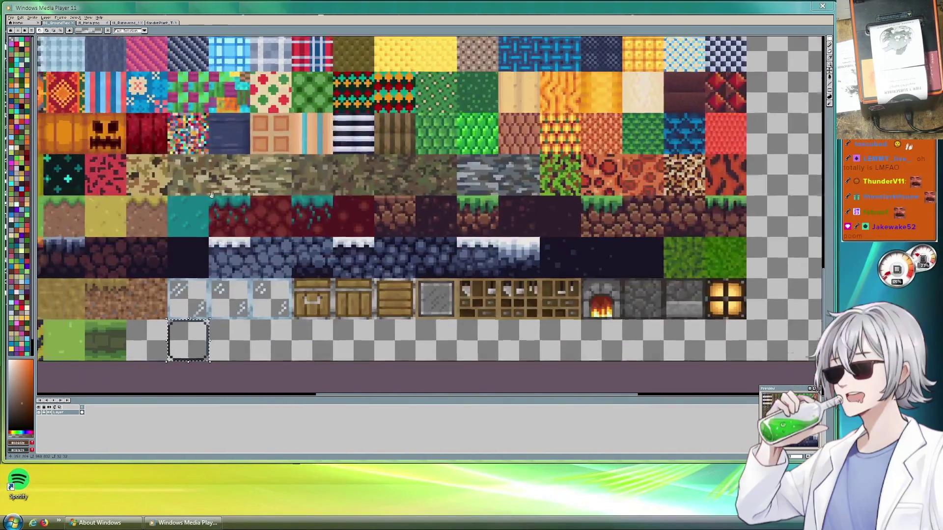
scroll(450, 169, "left", 5)
scroll(450, 169, "right", 3)
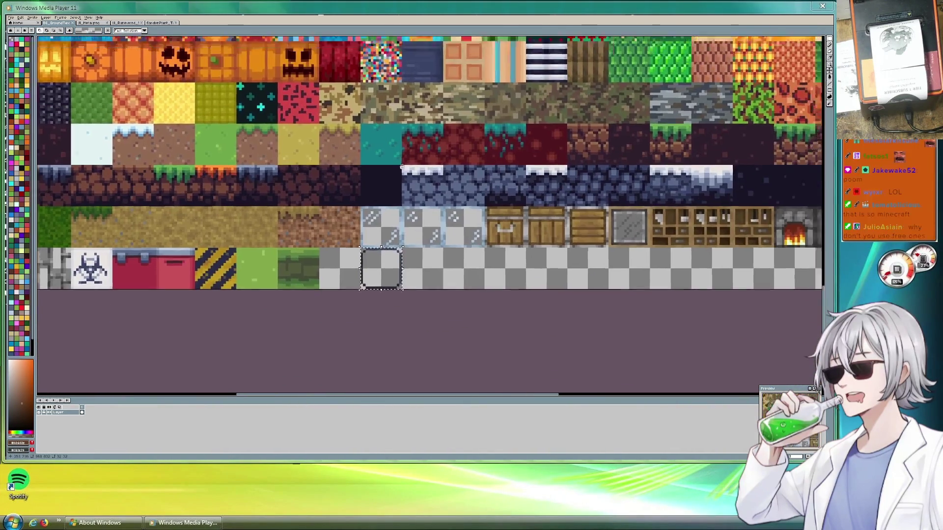
scroll(403, 182, "down", 8)
scroll(353, 195, "up", 5)
scroll(353, 196, "up", 3)
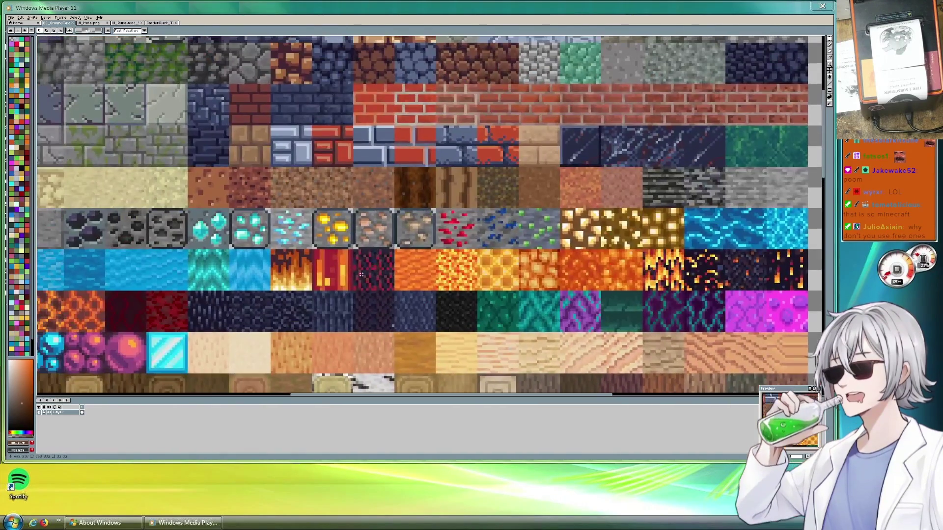
scroll(333, 235, "up", 2)
scroll(334, 235, "up", 1)
scroll(334, 235, "down", 2)
scroll(415, 242, "up", 1)
scroll(415, 243, "up", 3)
scroll(415, 242, "down", 3)
scroll(344, 172, "up", 3)
scroll(339, 147, "up", 1)
scroll(336, 140, "up", 2)
scroll(336, 140, "down", 1)
scroll(275, 207, "down", 2)
scroll(255, 225, "down", 2)
scroll(243, 239, "up", 1)
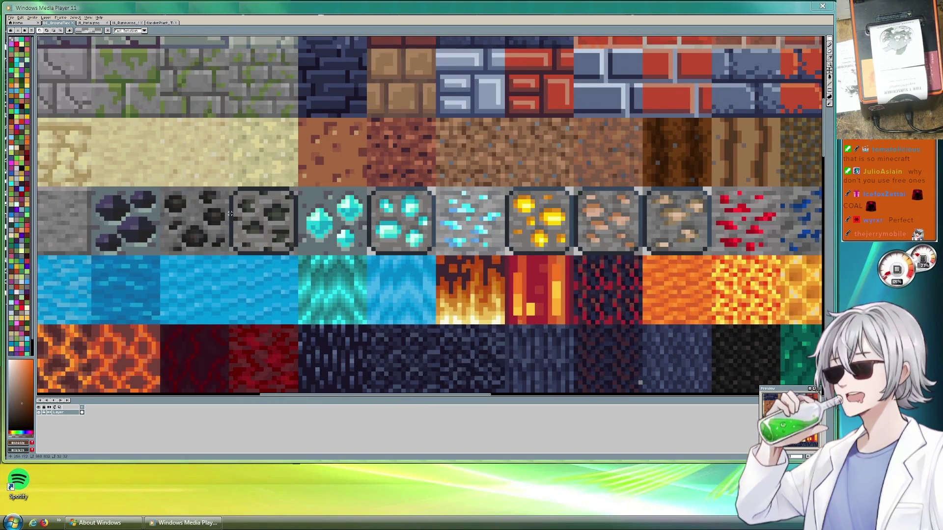
scroll(301, 219, "up", 4)
scroll(301, 219, "down", 3)
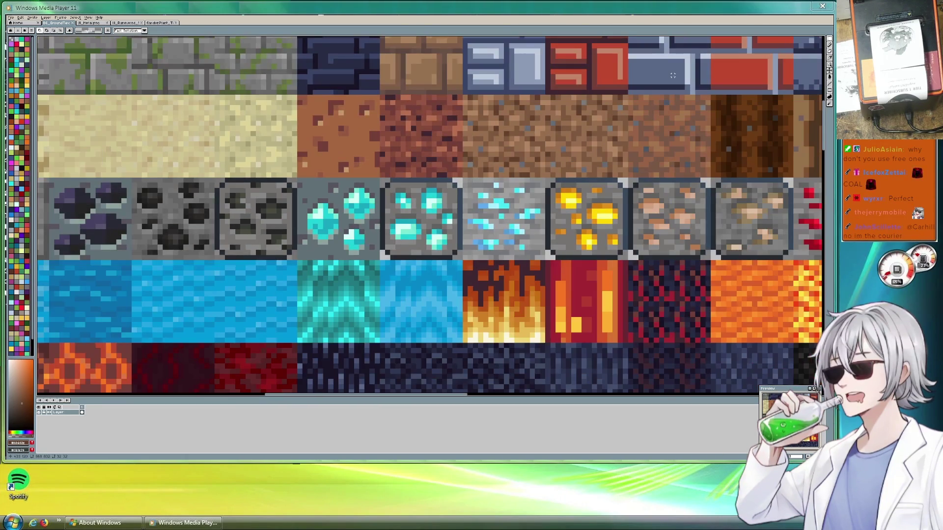
left_click(830, 56)
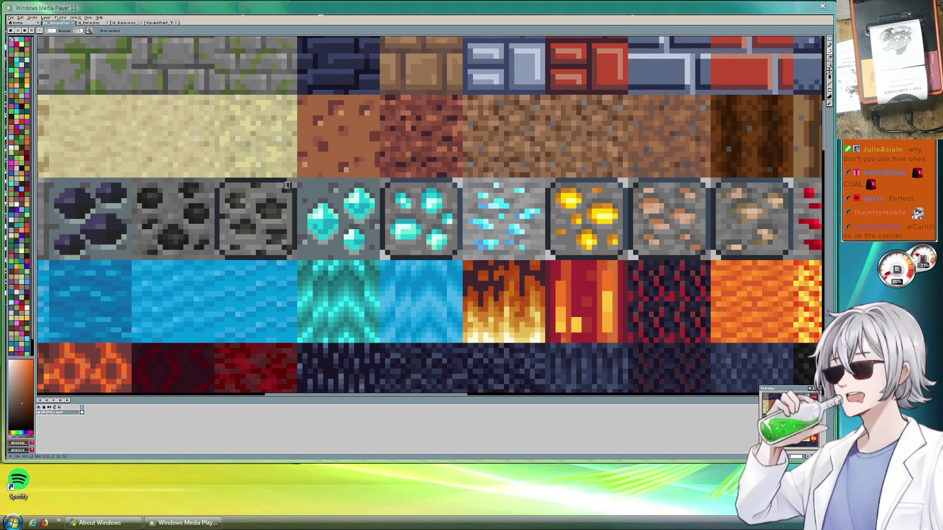
Erase the coal ore tile's dark bottom-left corner border pixels to light grey.
scroll(294, 174, "up", 2)
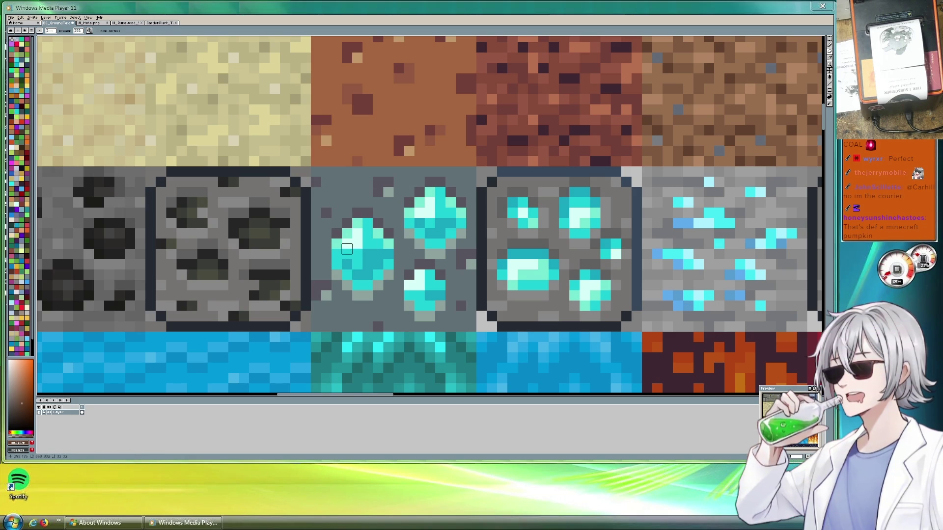
key("m")
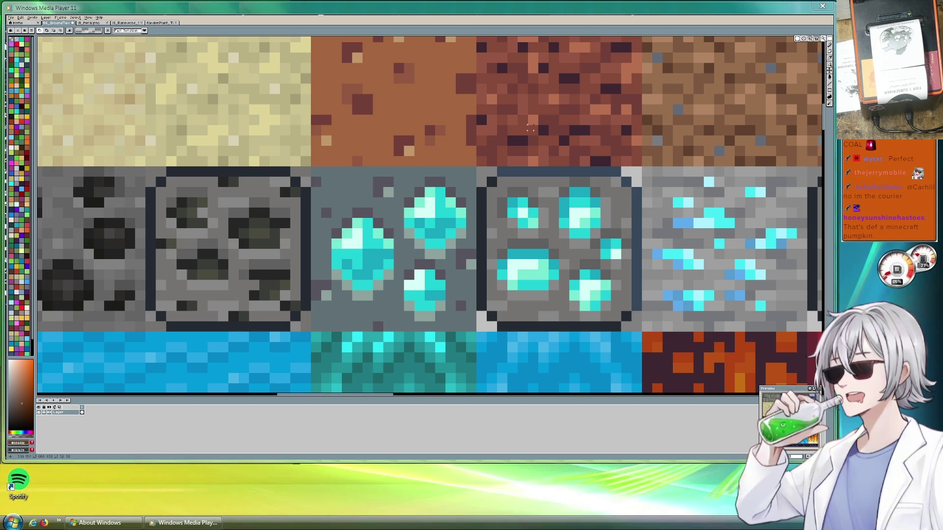
left_click(830, 55)
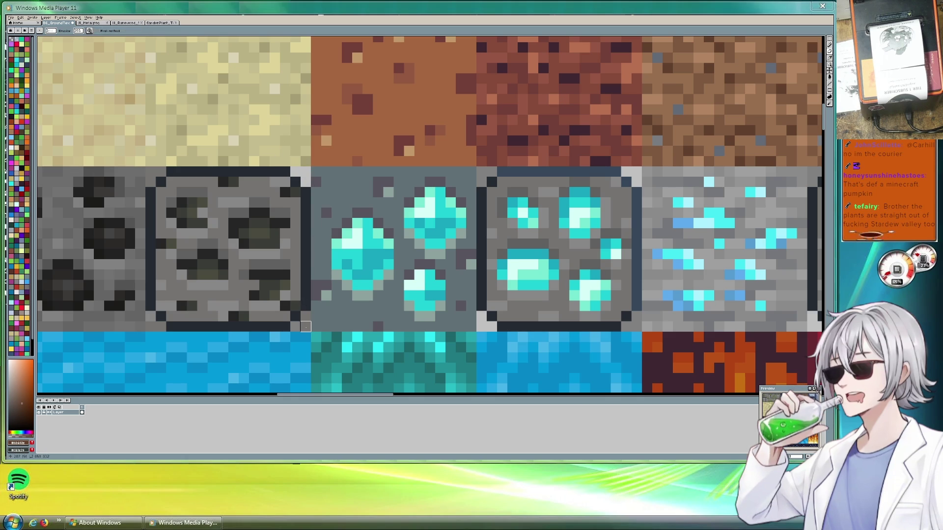
left_click(151, 315)
left_click(150, 327)
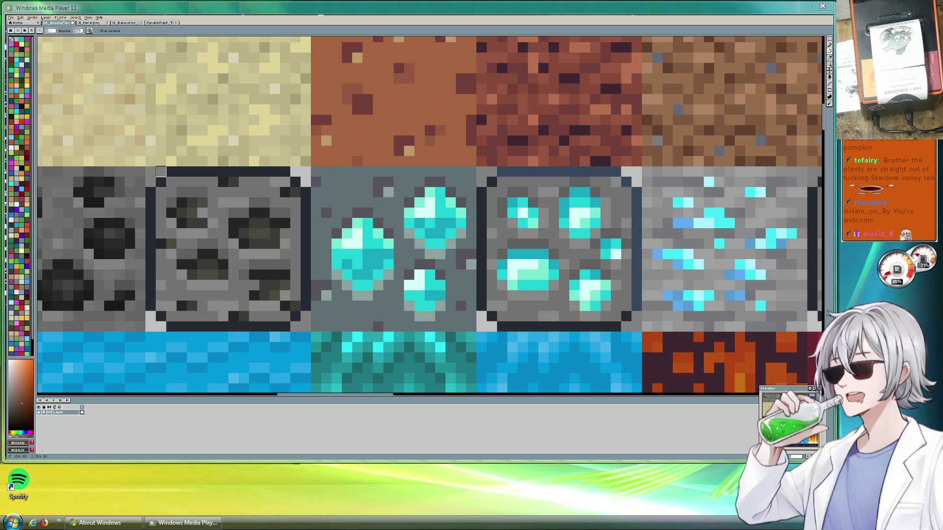
scroll(287, 219, "down", 3)
scroll(420, 238, "down", 5)
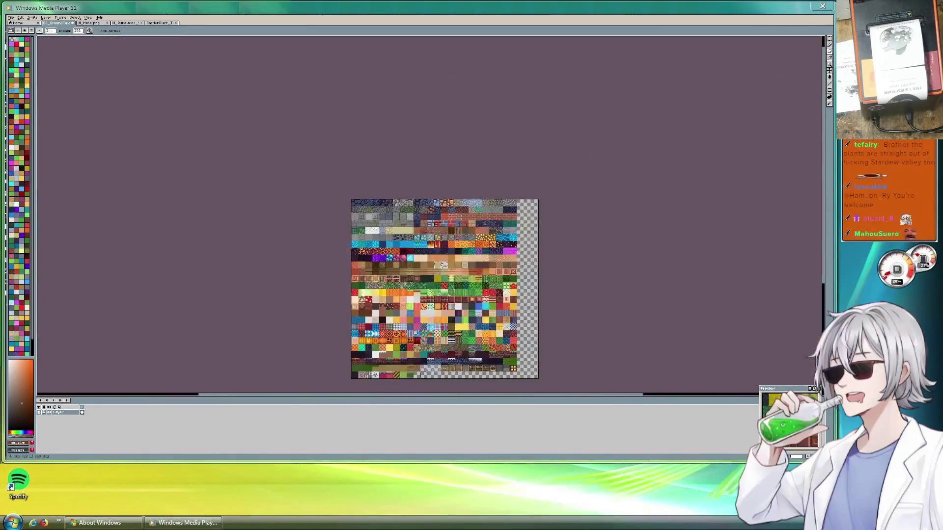
scroll(420, 238, "up", 5)
scroll(420, 238, "down", 1)
mouse_move(410, 251)
left_mouse_down()
mouse_move(540, 153)
mouse_move(448, 215)
mouse_move(402, 172)
mouse_move(412, 162)
left_mouse_up()
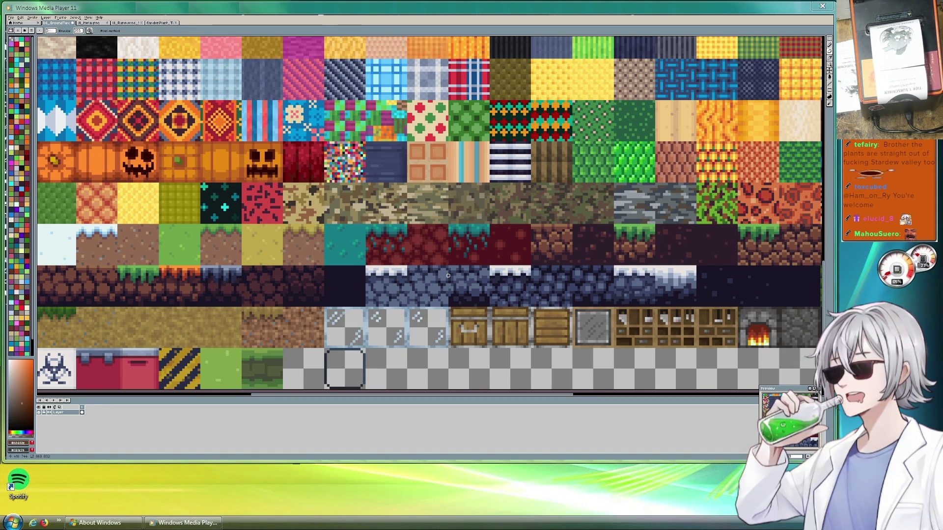
scroll(448, 275, "down", 2)
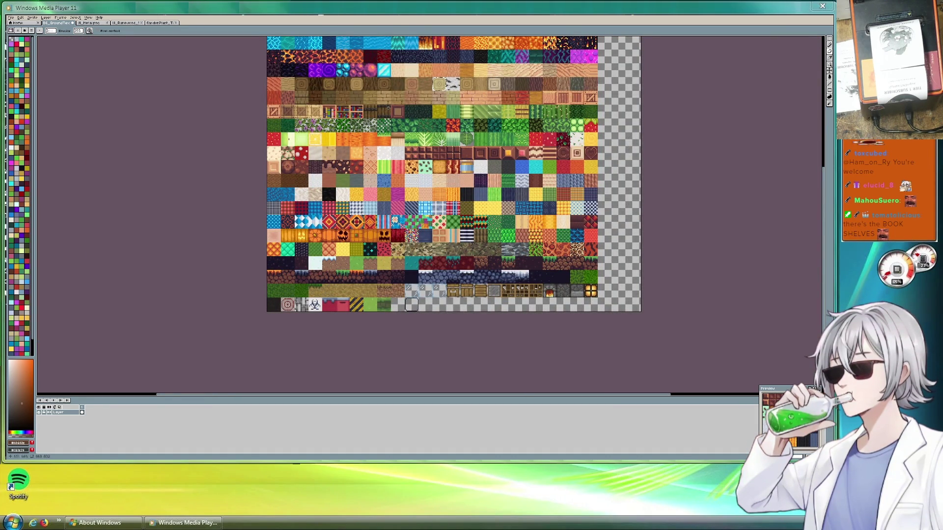
scroll(486, 223, "up", 3)
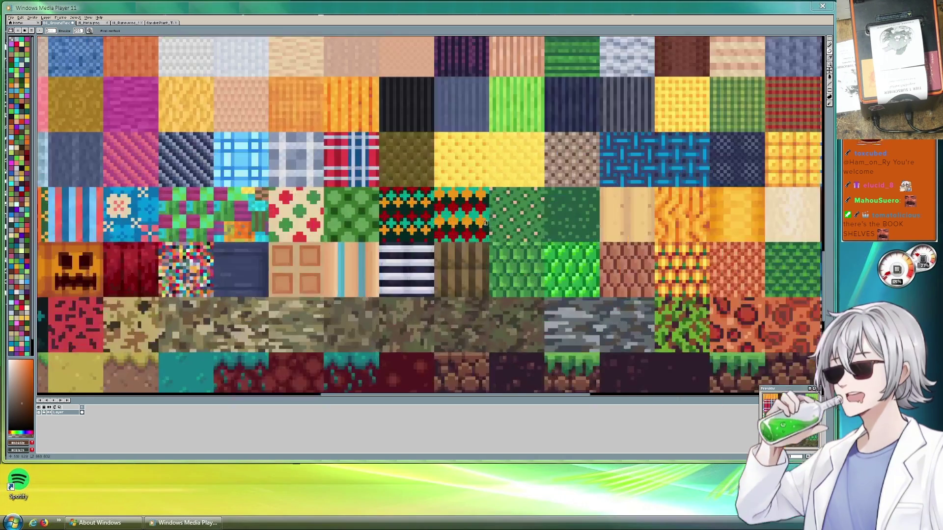
scroll(446, 214, "up", 3)
scroll(422, 231, "up", 2)
scroll(403, 245, "up", 2)
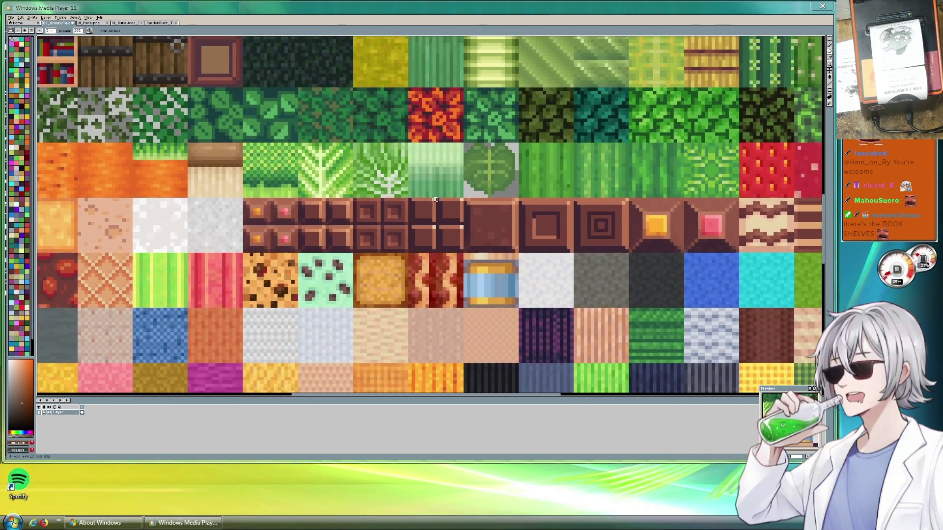
scroll(378, 261, "up", 2)
scroll(378, 261, "down", 2)
scroll(393, 275, "up", 1)
scroll(408, 287, "up", 1)
scroll(407, 280, "up", 1)
scroll(407, 266, "up", 1)
scroll(406, 251, "down", 2)
scroll(406, 240, "up", 1)
scroll(406, 240, "down", 1)
scroll(442, 245, "up", 1)
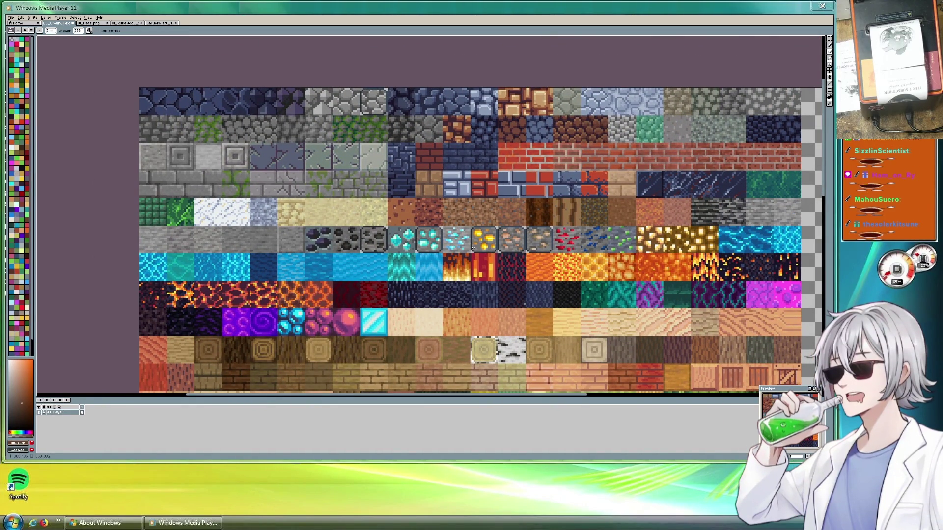
scroll(600, 251, "up", 1)
scroll(540, 240, "up", 1)
scroll(459, 230, "down", 1)
scroll(460, 229, "up", 1)
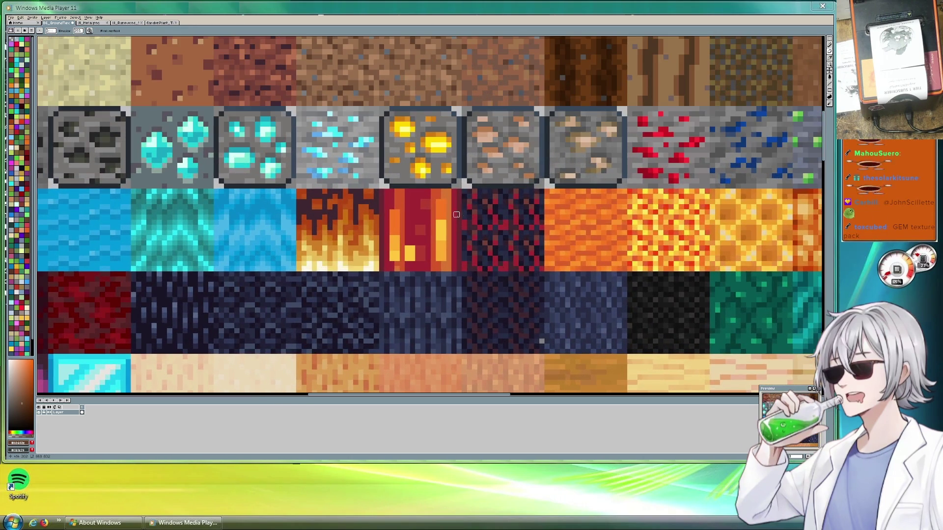
left_click_drag(456, 214, 568, 237)
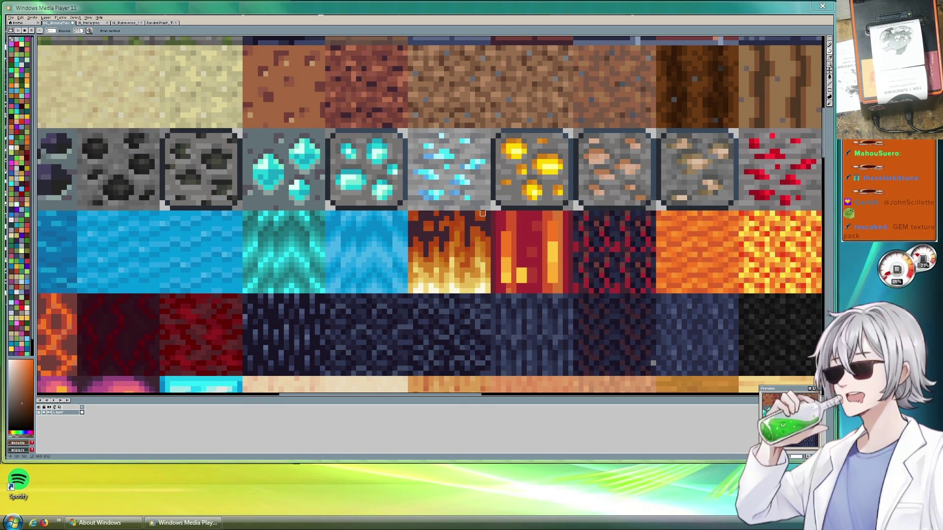
key("ctrl+s")
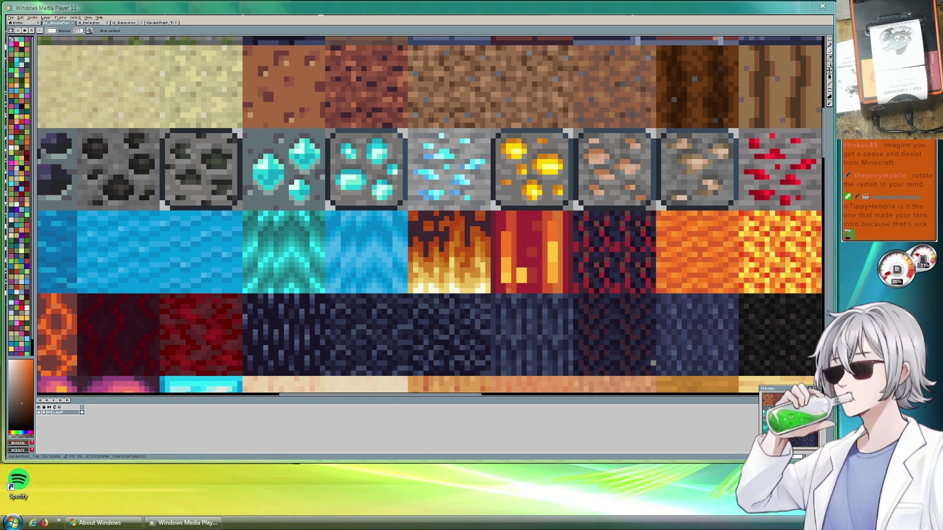
Switch to the garden plant sprite sheet and zoom in.
left_click(161, 22)
scroll(350, 196, "up", 1)
Zoom and pan across the plant sheet to inspect the corn, cabbage, carrot, berry and vine crop stages.
scroll(350, 196, "up", 1)
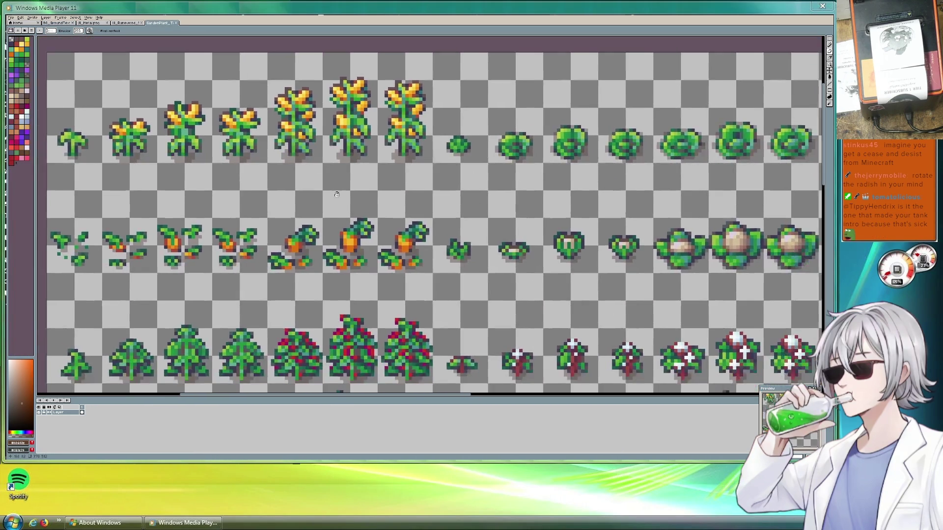
left_click_drag(350, 195, 199, 141)
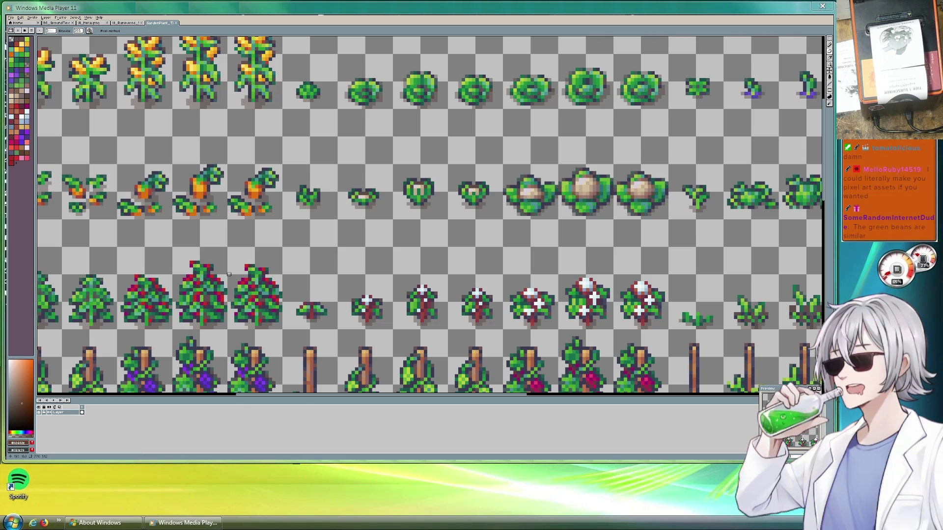
scroll(487, 260, "down", 2)
scroll(486, 260, "up", 2)
scroll(401, 246, "up", 1)
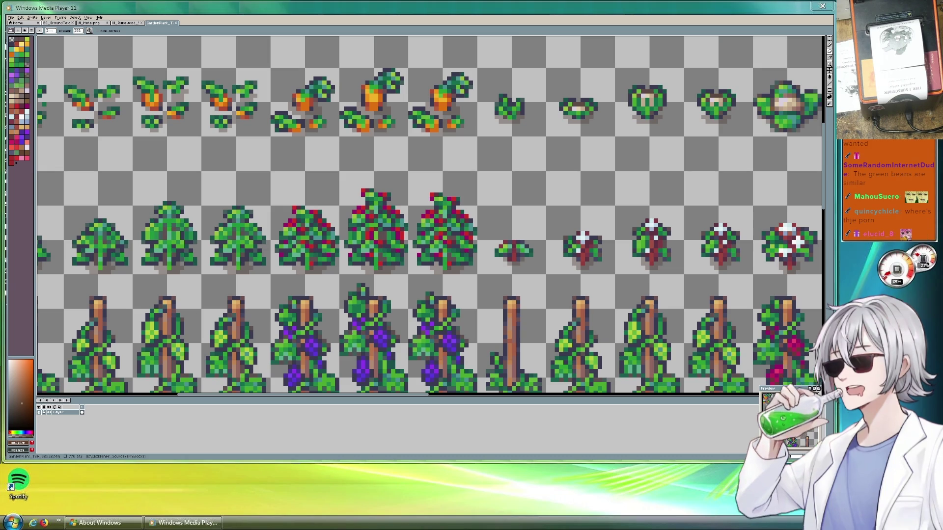
scroll(323, 320, "down", 1)
scroll(323, 319, "down", 1)
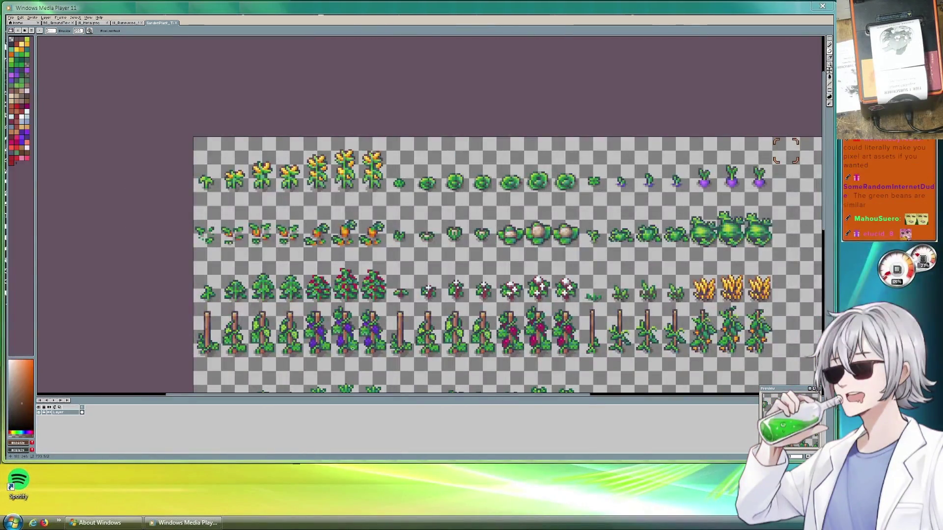
scroll(376, 329, "up", 2)
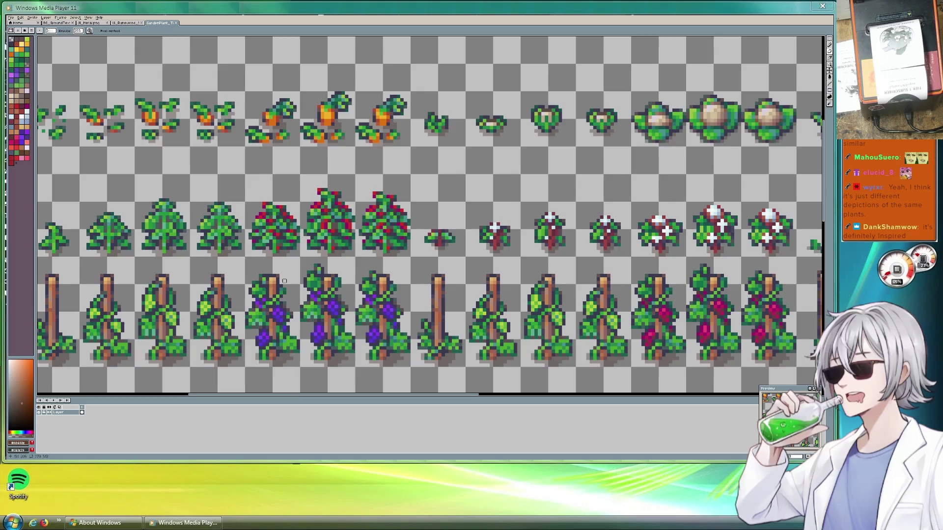
scroll(274, 267, "up", 5)
scroll(287, 280, "down", 8)
scroll(273, 164, "up", 2)
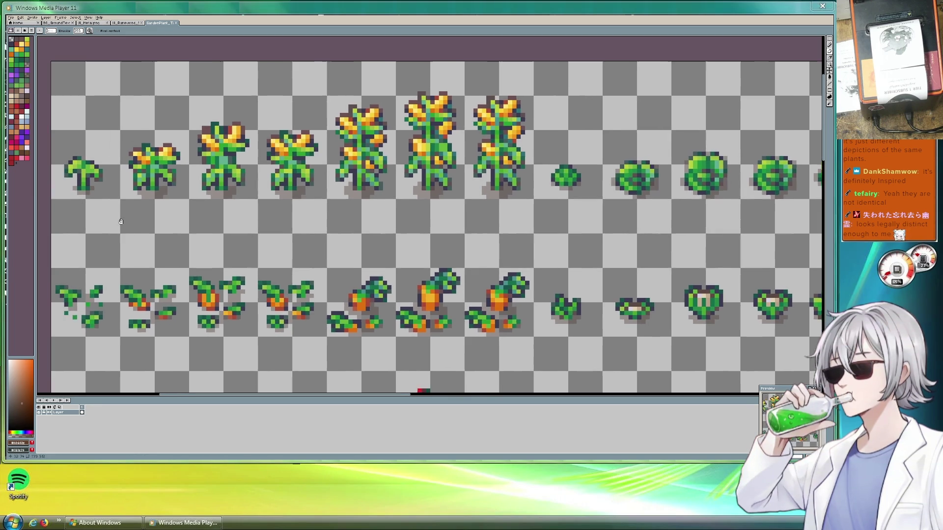
scroll(98, 192, "up", 1)
scroll(112, 168, "down", 1)
scroll(113, 168, "down", 1)
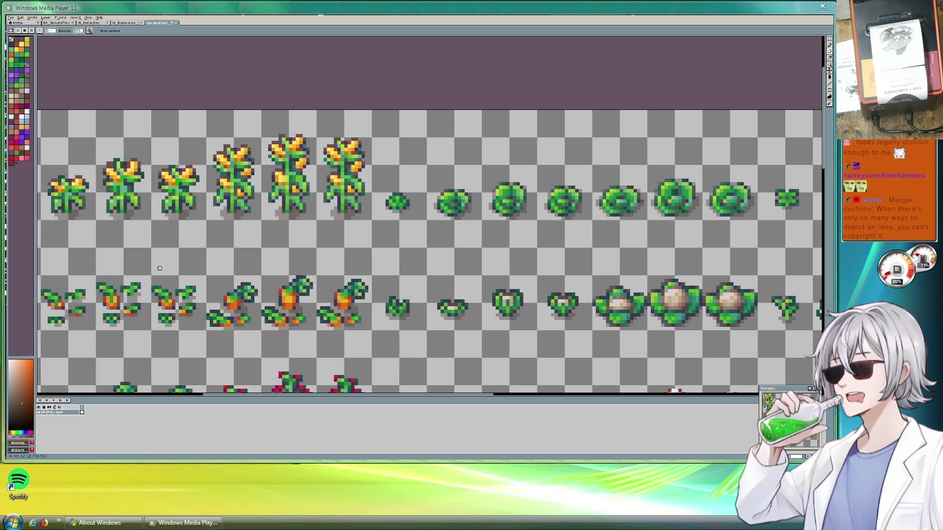
scroll(151, 266, "down", 5)
scroll(409, 238, "up", 5)
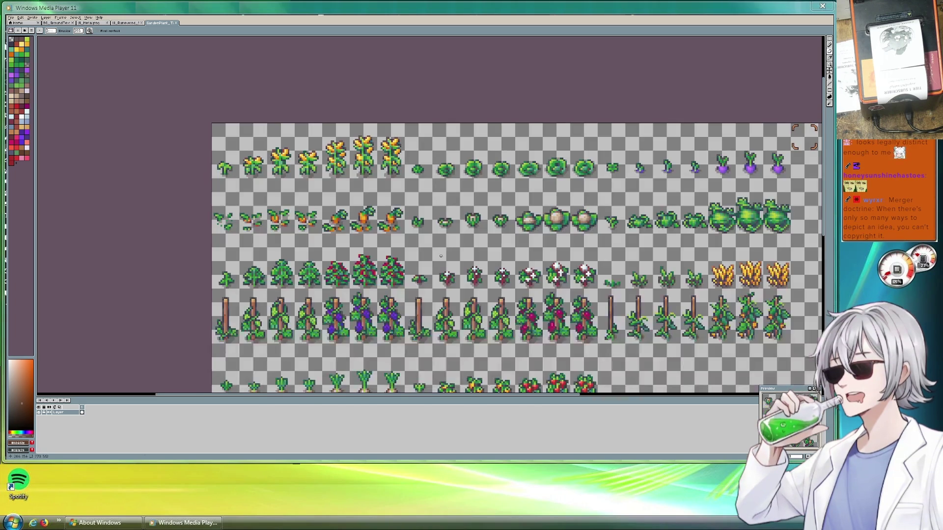
scroll(432, 243, "right", 2)
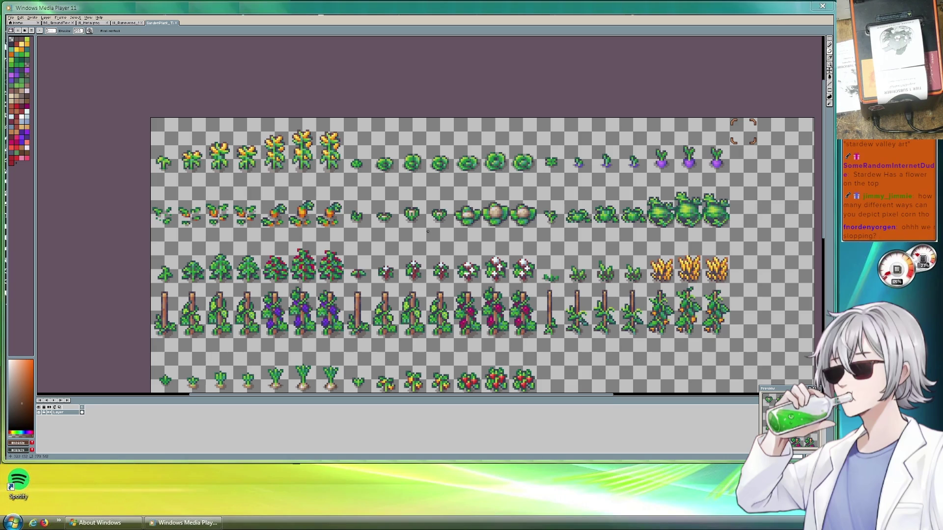
scroll(476, 177, "up", 1)
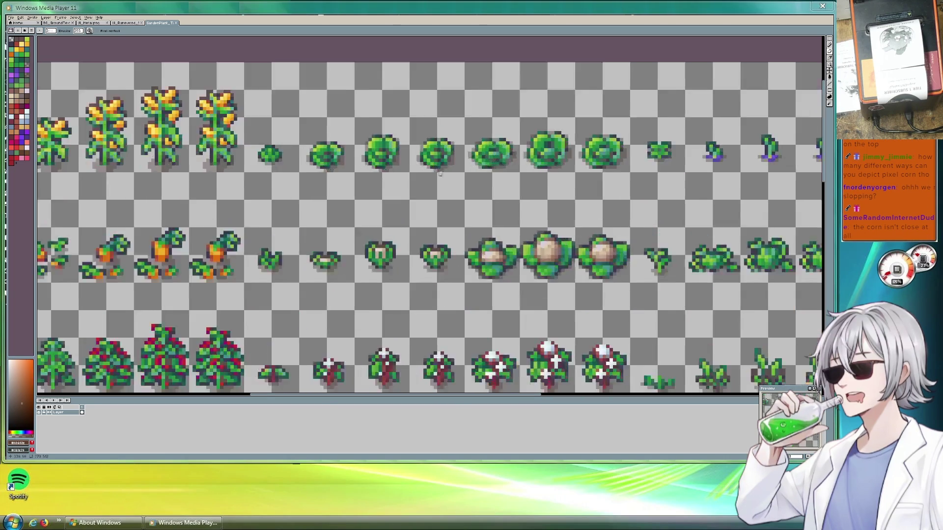
scroll(475, 184, "up", 1)
scroll(474, 189, "up", 1)
scroll(473, 192, "down", 2)
scroll(473, 193, "up", 1)
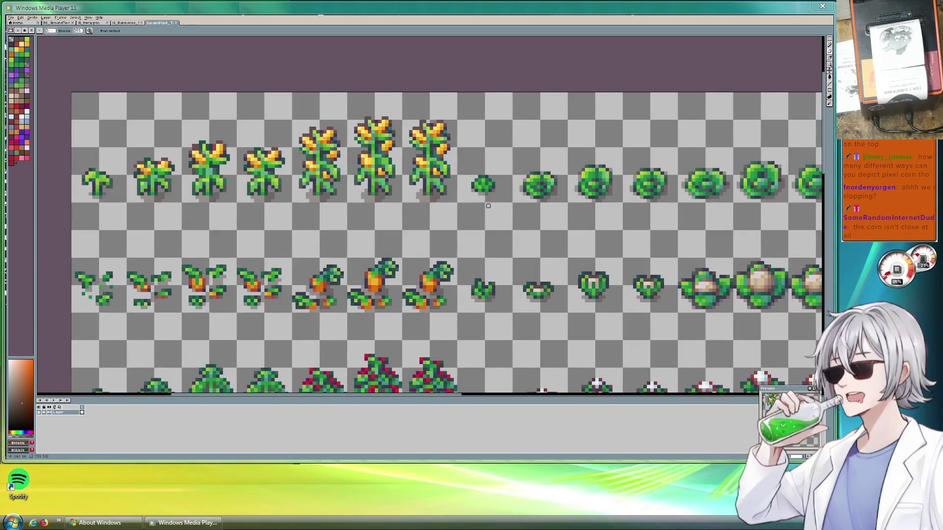
left_click_drag(473, 193, 461, 156)
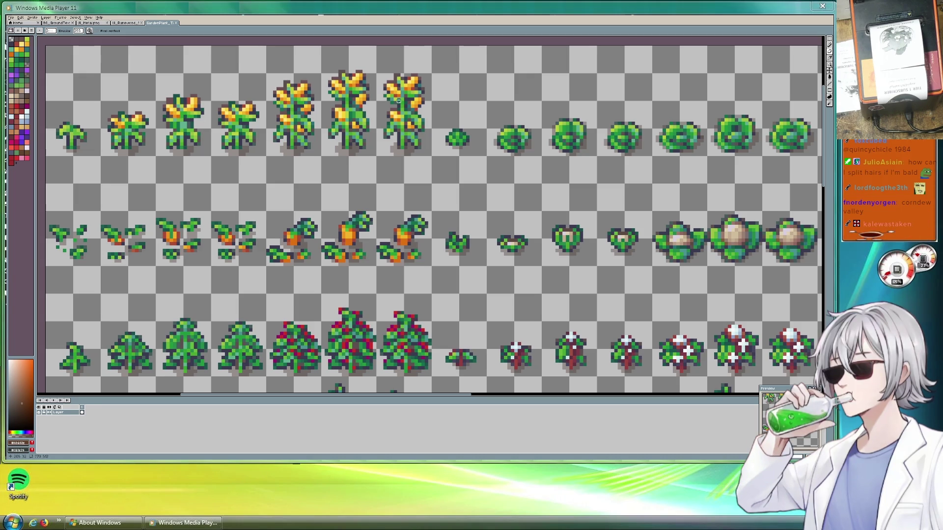
scroll(425, 129, "down", 1)
scroll(396, 125, "up", 2)
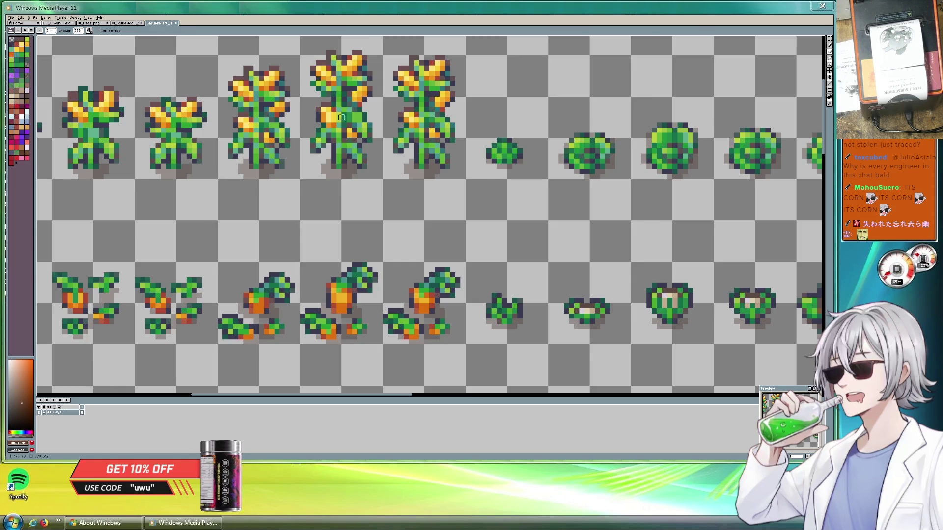
scroll(334, 142, "down", 1)
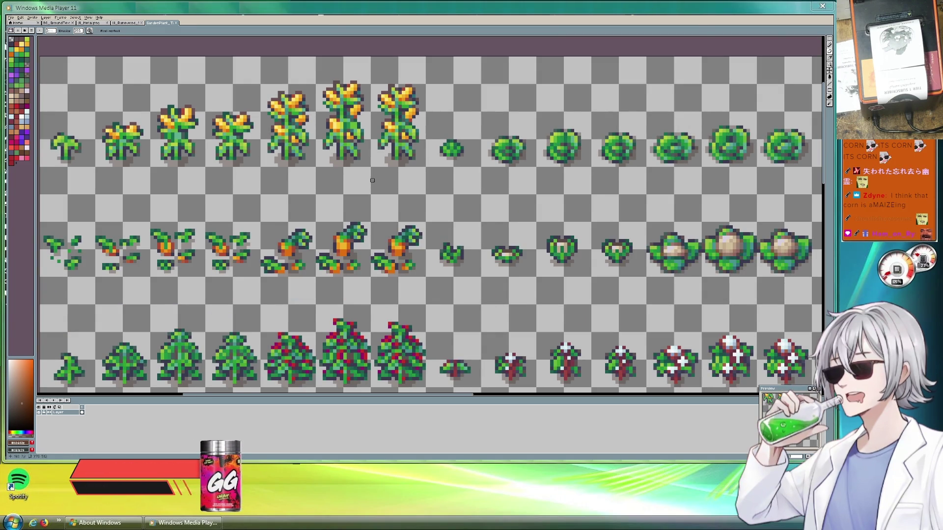
scroll(369, 170, "down", 1)
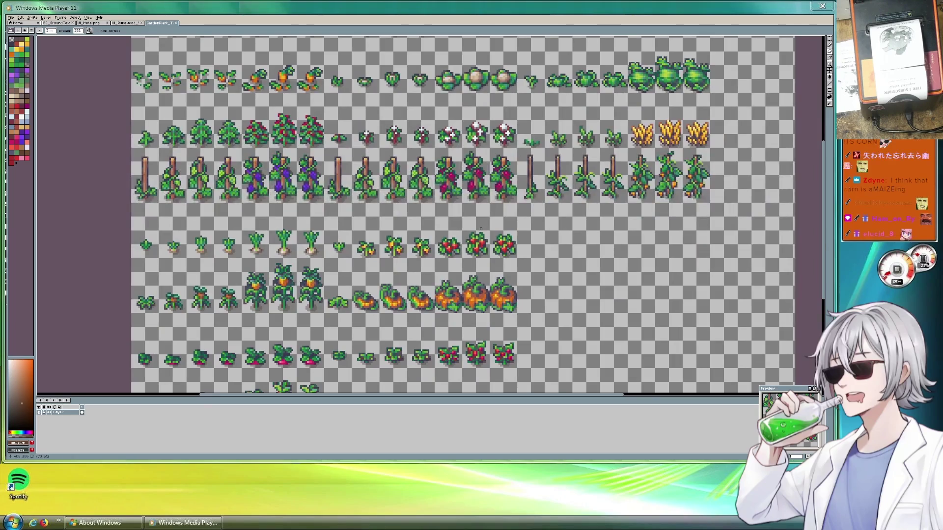
scroll(418, 137, "up", 1)
scroll(432, 162, "up", 1)
scroll(454, 199, "down", 2)
scroll(454, 200, "down", 2)
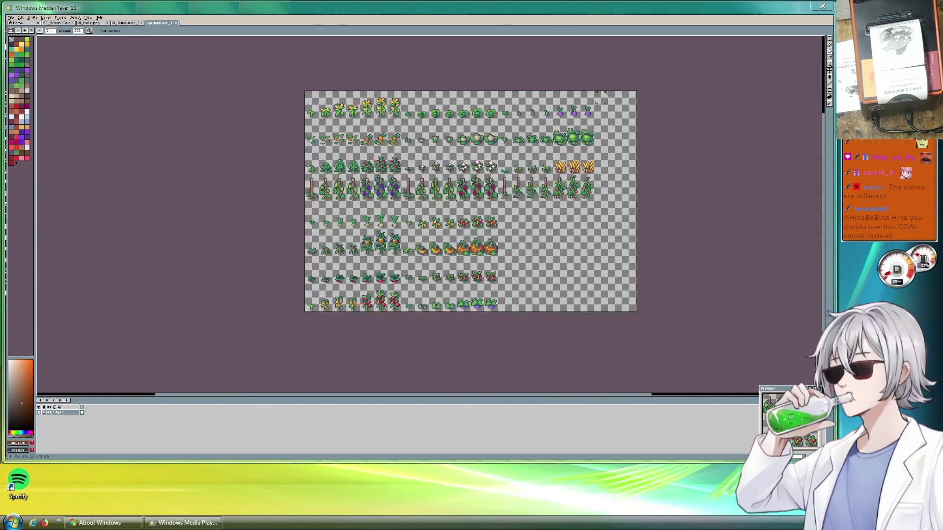
scroll(579, 185, "up", 2)
scroll(579, 201, "down", 2)
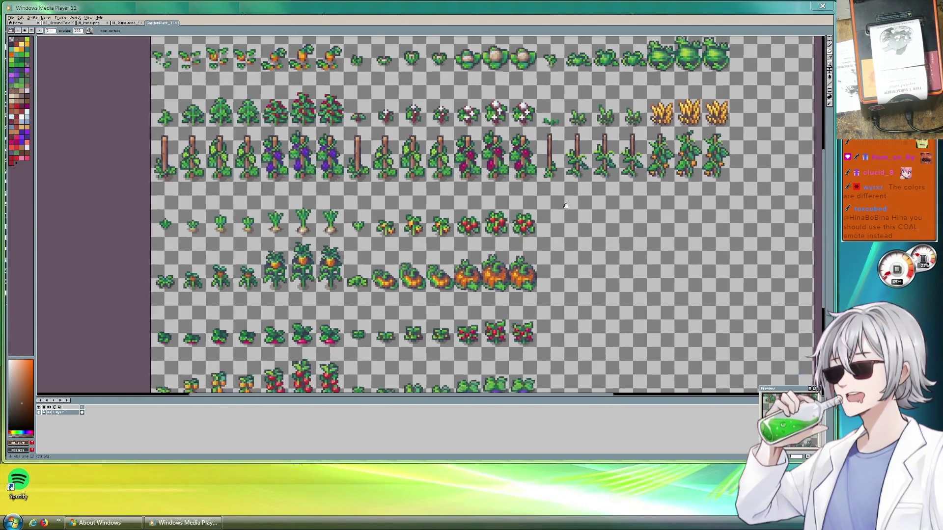
scroll(393, 162, "up", 1)
scroll(383, 154, "up", 1)
scroll(383, 154, "up", 1)
scroll(402, 138, "up", 1)
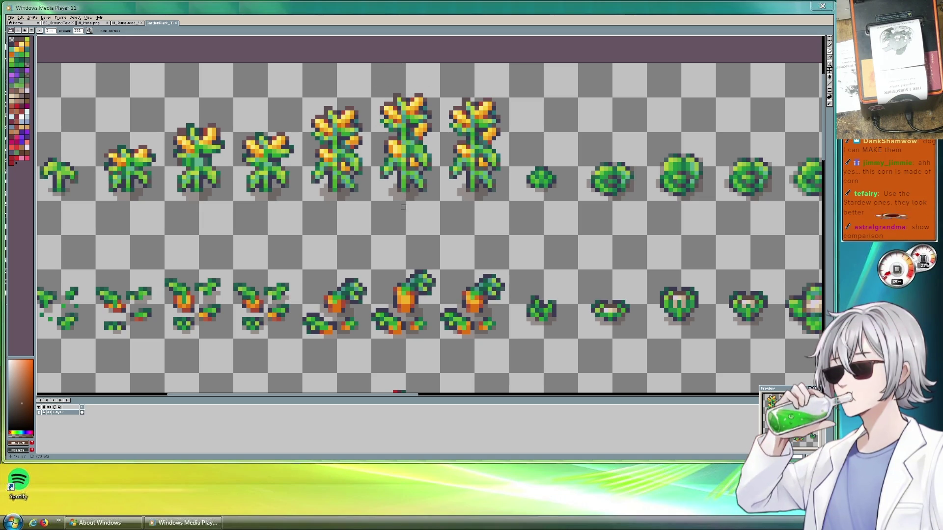
scroll(401, 204, "down", 1)
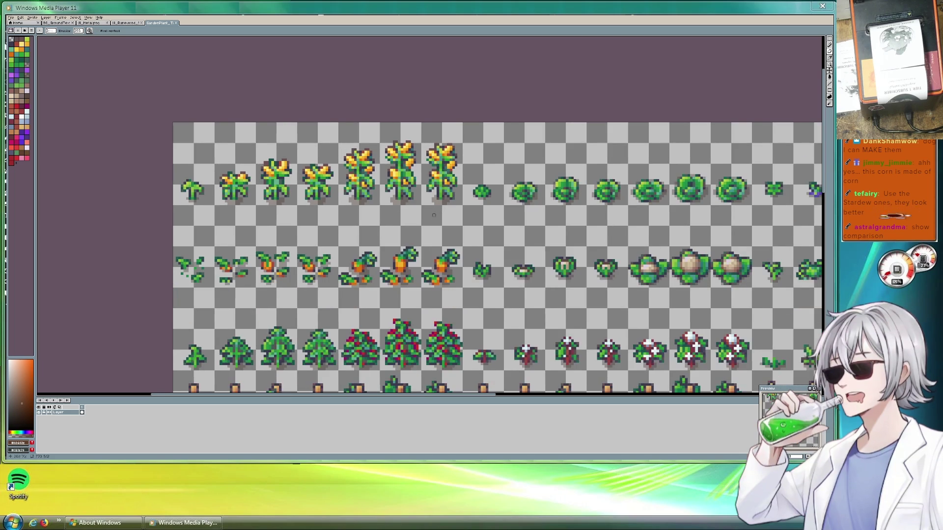
left_click_drag(398, 208, 378, 210)
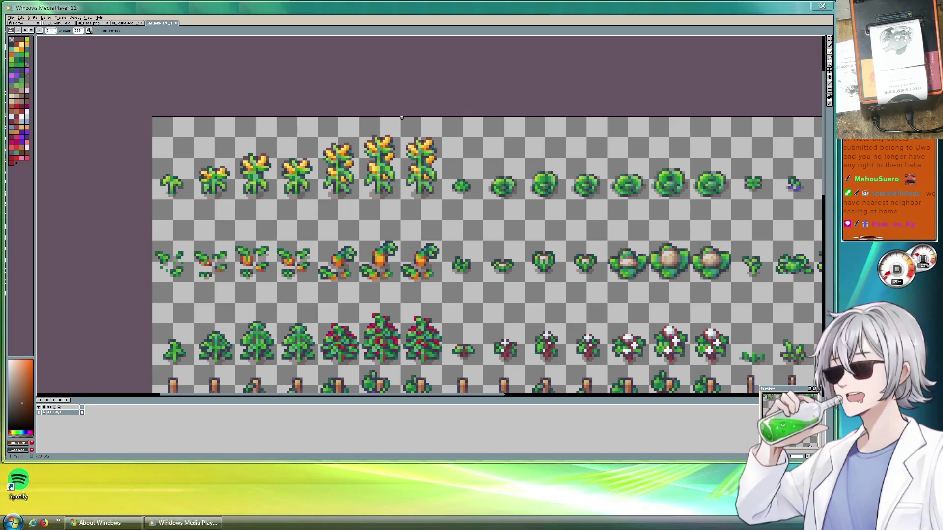
scroll(498, 152, "down", 2)
scroll(498, 231, "up", 2)
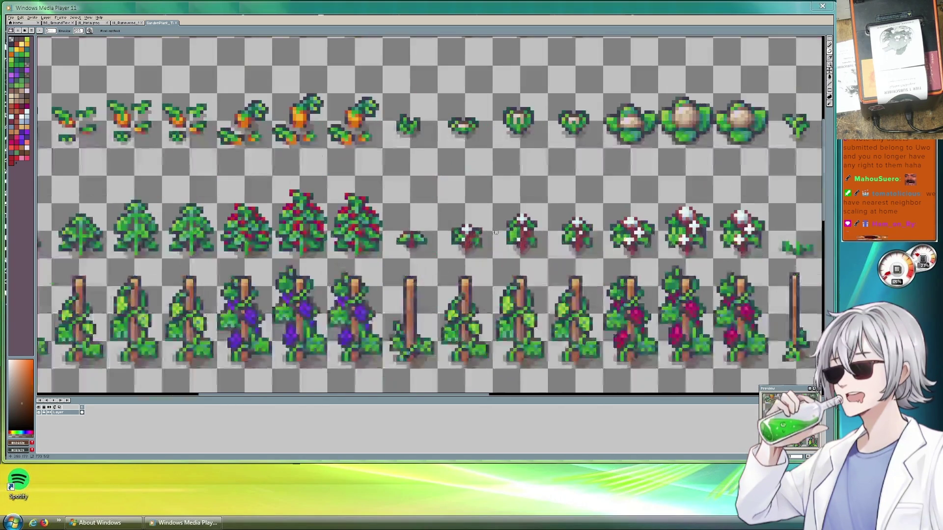
scroll(586, 251, "down", 2)
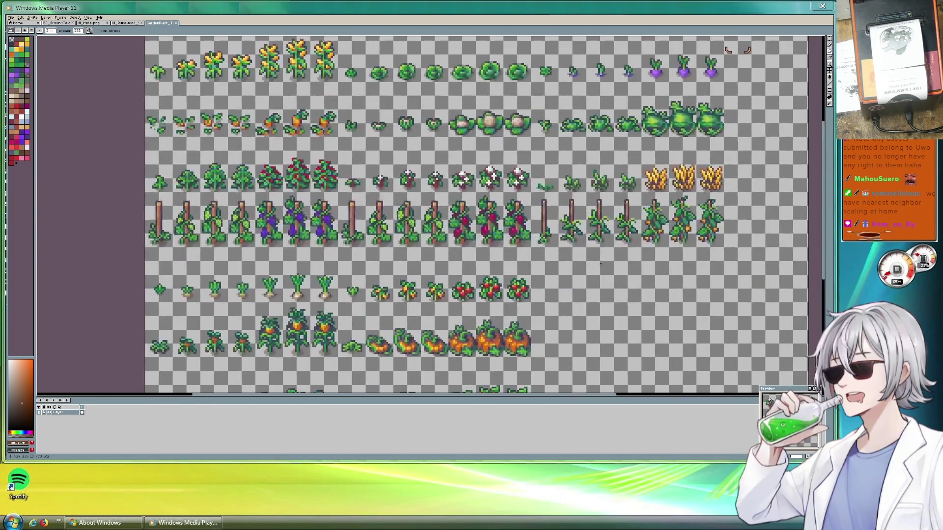
scroll(586, 251, "up", 2)
scroll(586, 251, "up", 2)
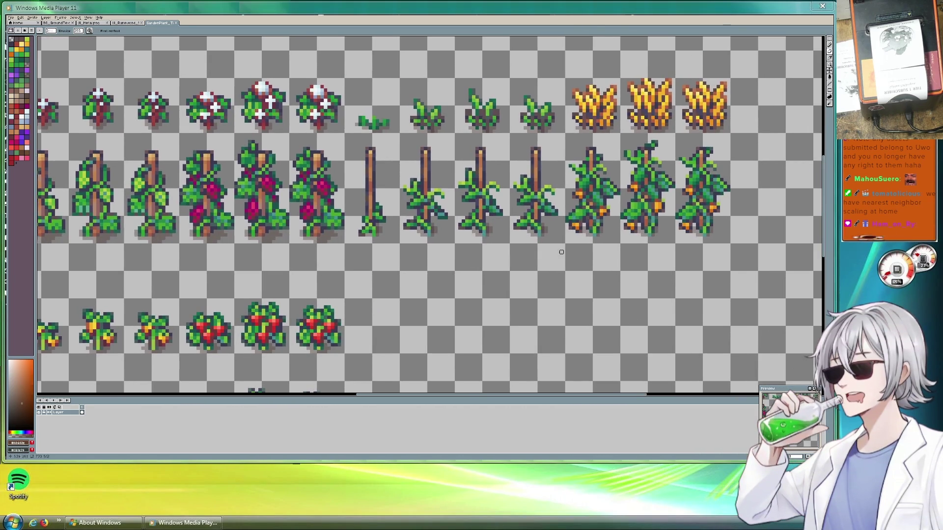
left_click_drag(524, 274, 437, 155)
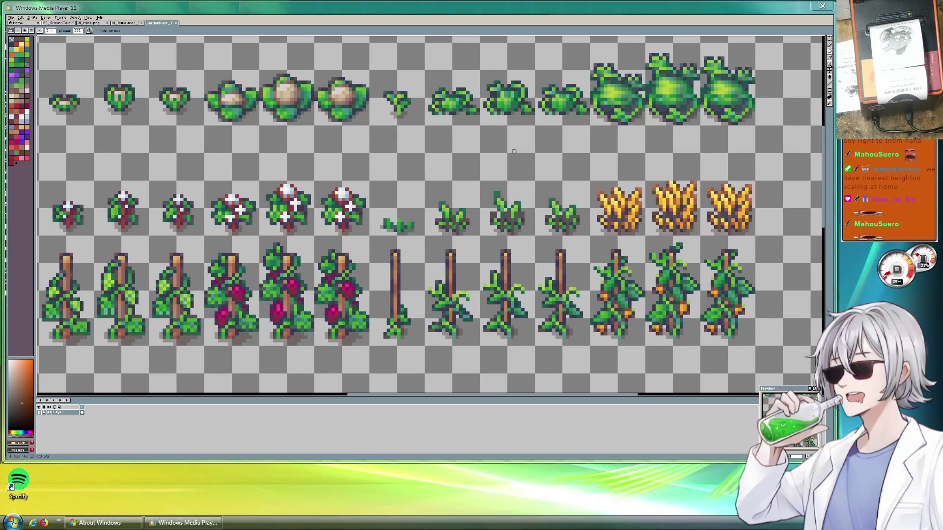
mouse_move(534, 122)
left_mouse_down()
mouse_move(565, 154)
mouse_move(560, 144)
left_mouse_up()
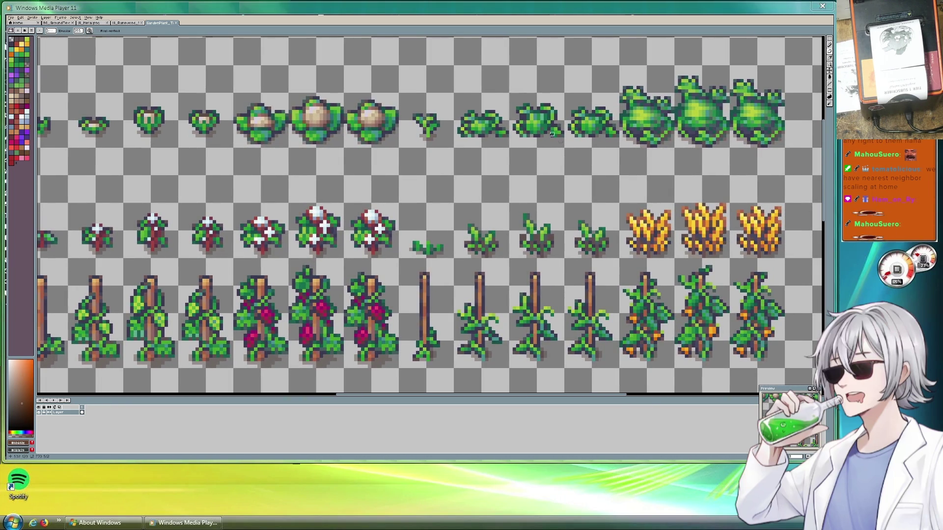
scroll(495, 147, "down", 1)
left_click_drag(433, 164, 483, 189)
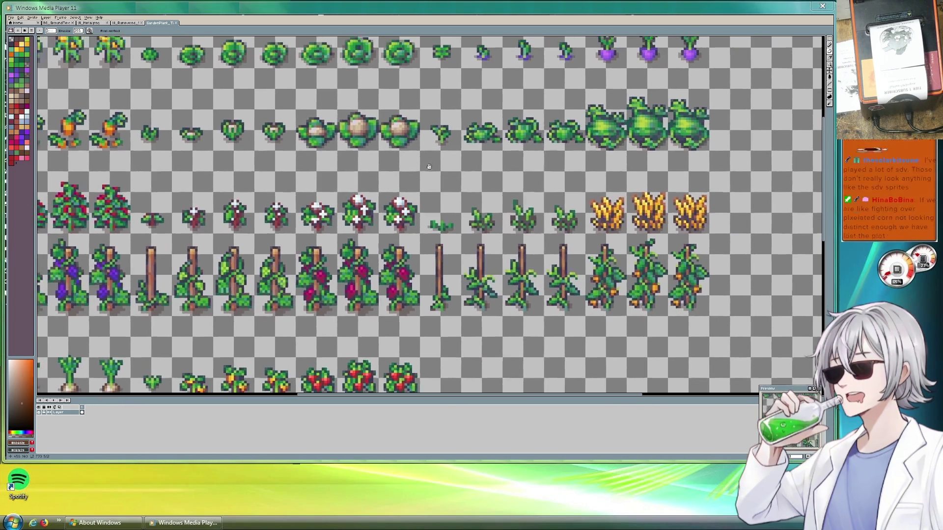
scroll(483, 188, "left", 5)
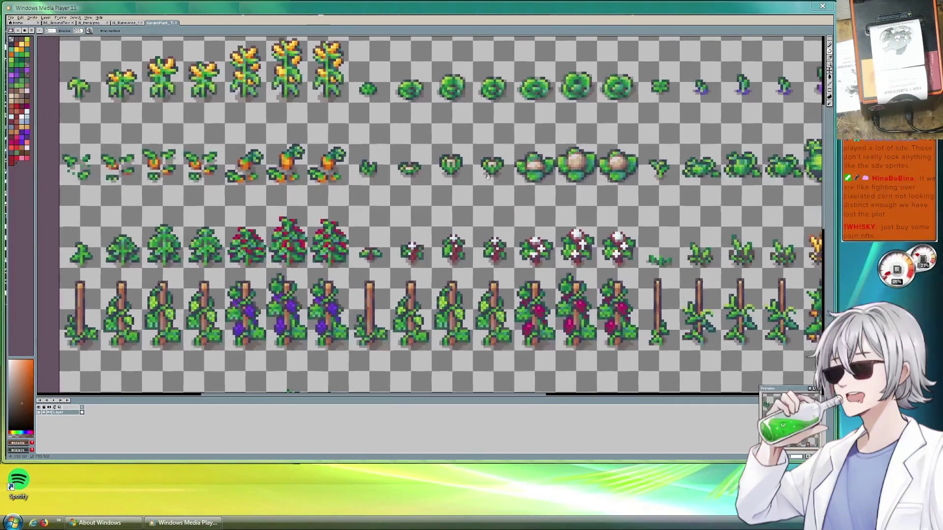
left_click_drag(488, 176, 491, 187)
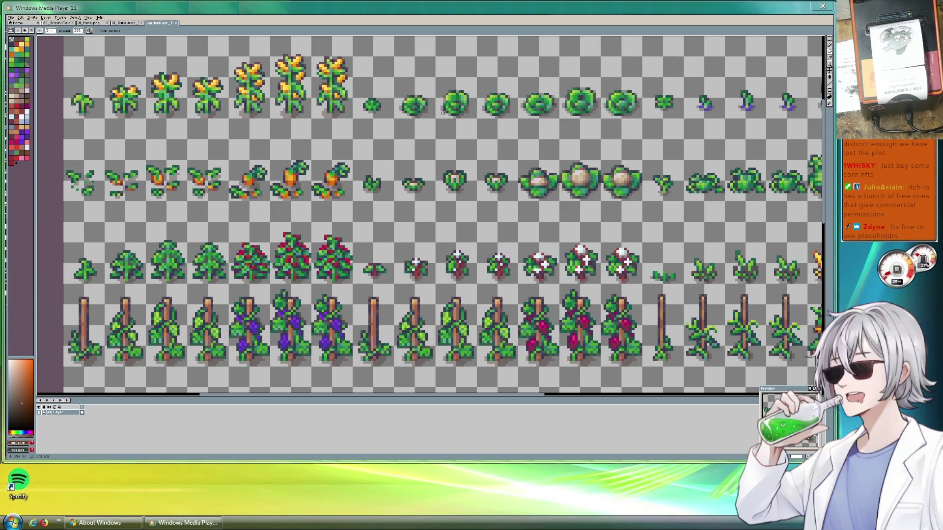
scroll(252, 69, "down", 1)
scroll(294, 148, "up", 3)
scroll(320, 172, "down", 2)
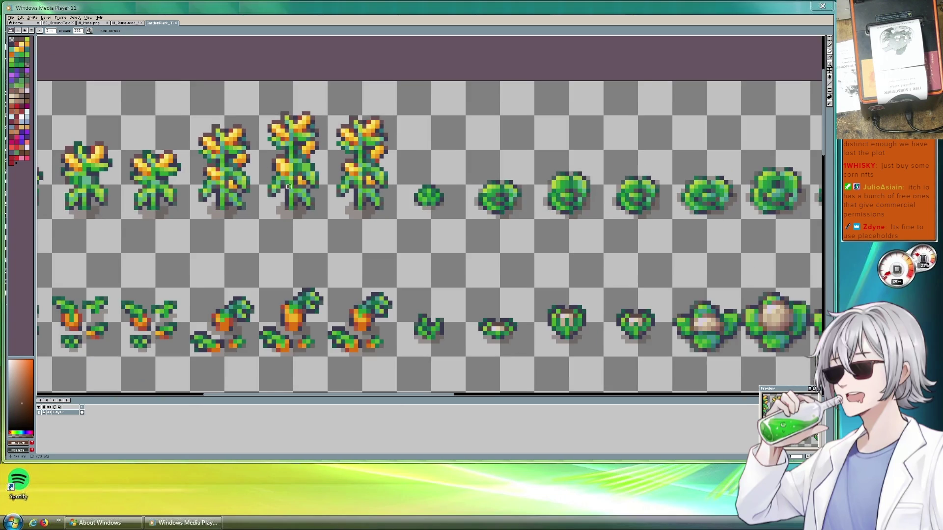
scroll(339, 187, "up", 1)
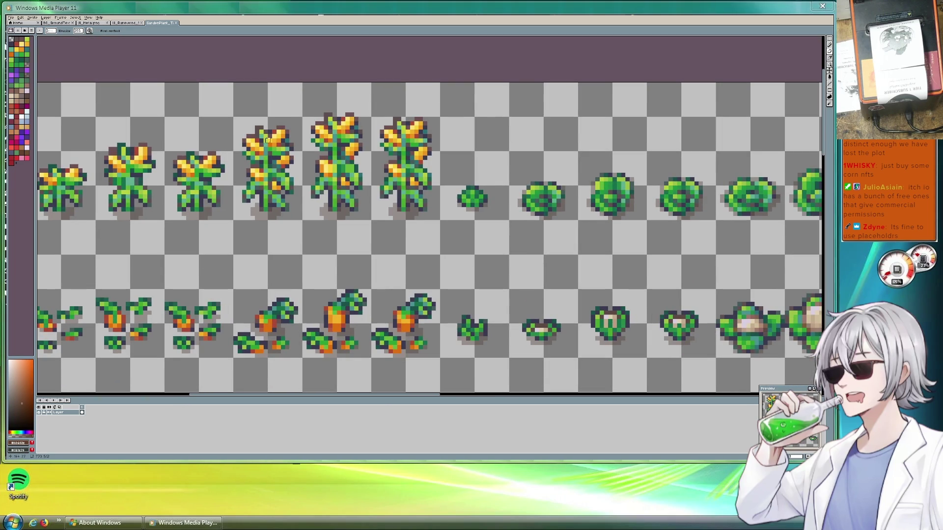
left_click_drag(257, 116, 339, 113)
scroll(341, 112, "down", 1)
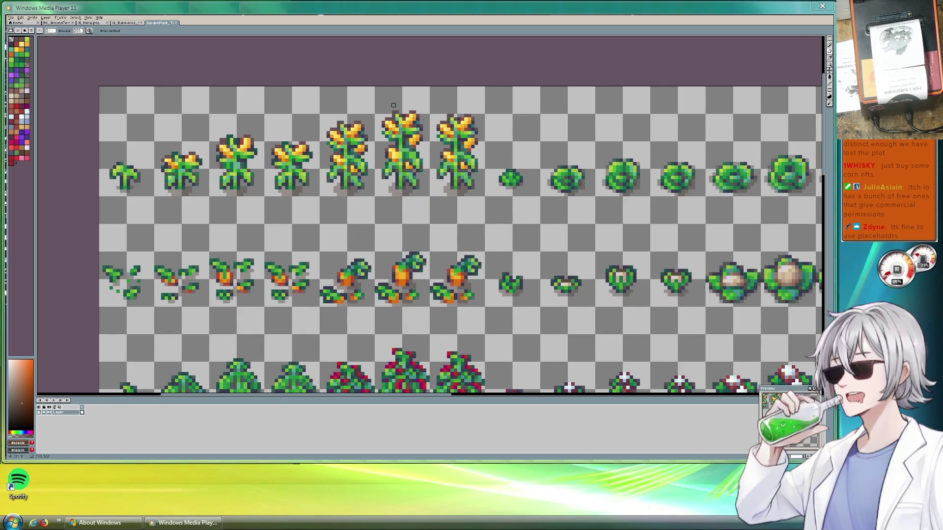
scroll(393, 105, "up", 1)
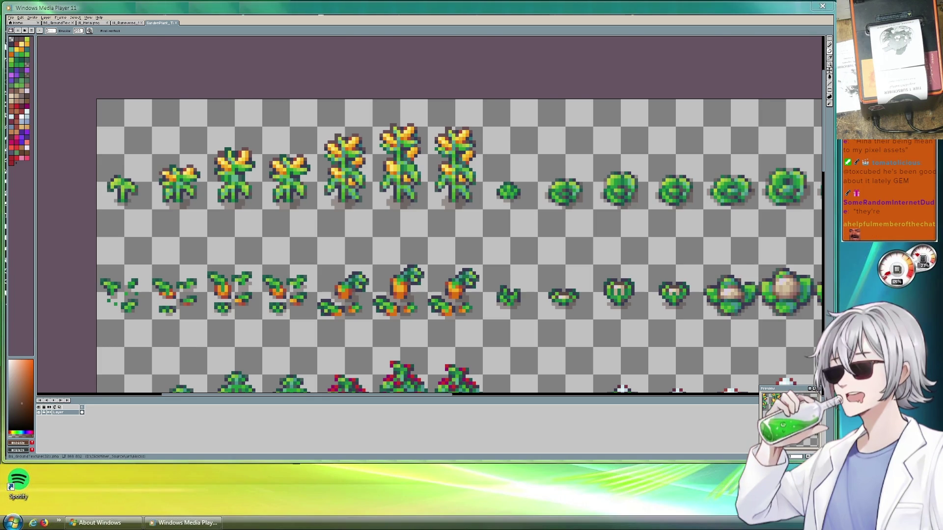
Switch to the ground texture sheet and zoom in on its tiles.
left_click(56, 22)
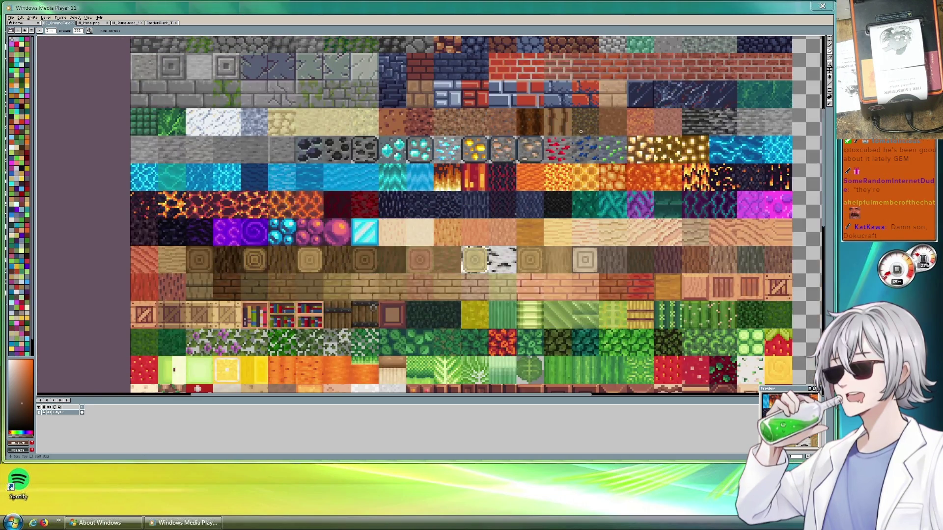
scroll(607, 112, "down", 3)
scroll(607, 111, "up", 4)
scroll(317, 151, "down", 1)
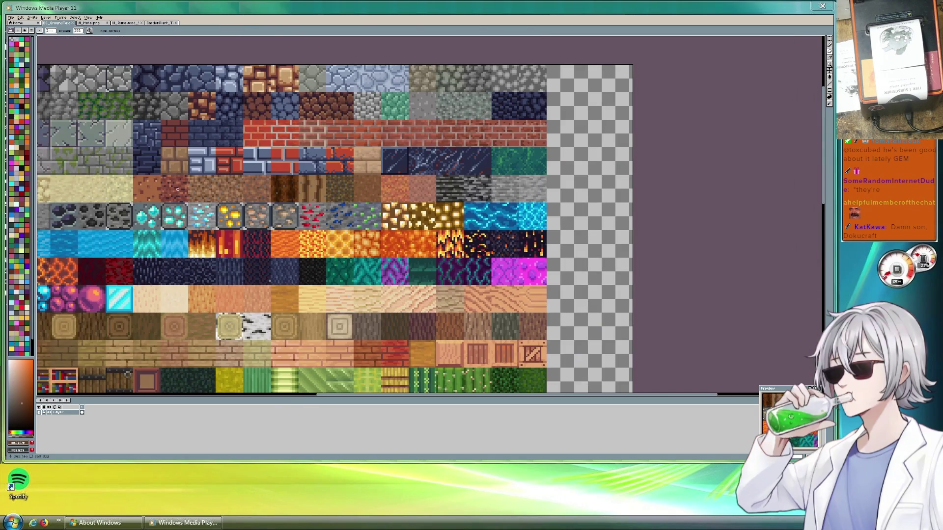
scroll(344, 155, "up", 2)
scroll(368, 160, "up", 1)
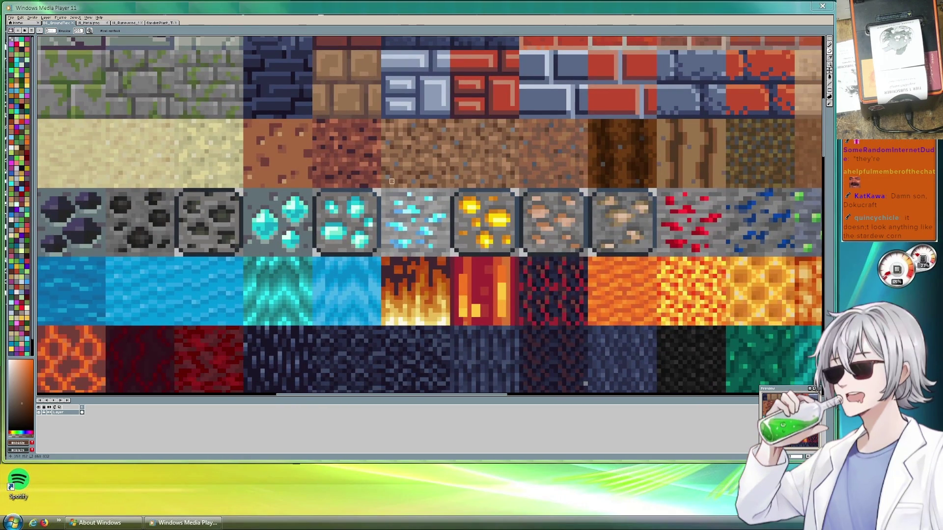
Pan across the red, blue and green ore tiles, then return to the garden plant sheet.
left_click_drag(553, 180, 396, 195)
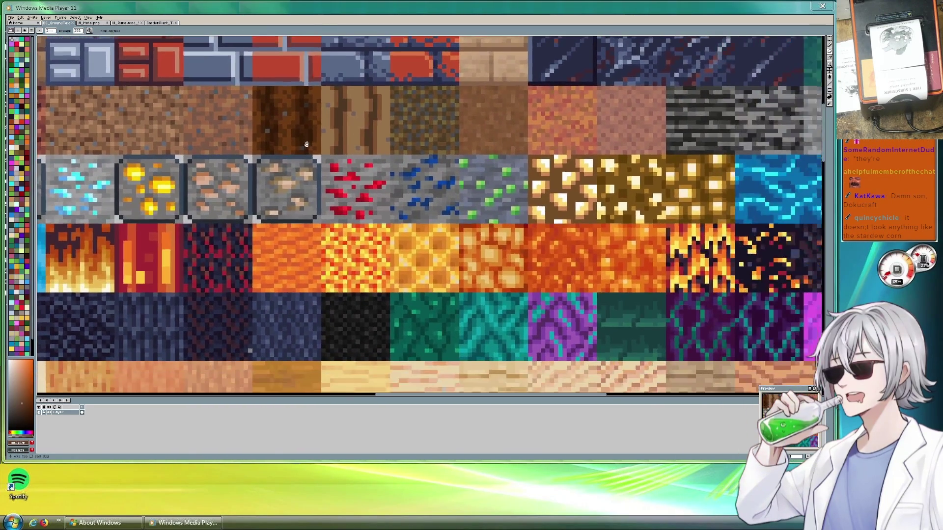
scroll(396, 195, "up", 2)
scroll(369, 189, "down", 2)
scroll(353, 192, "up", 1)
scroll(344, 193, "up", 1)
scroll(333, 195, "down", 1)
scroll(412, 185, "up", 2)
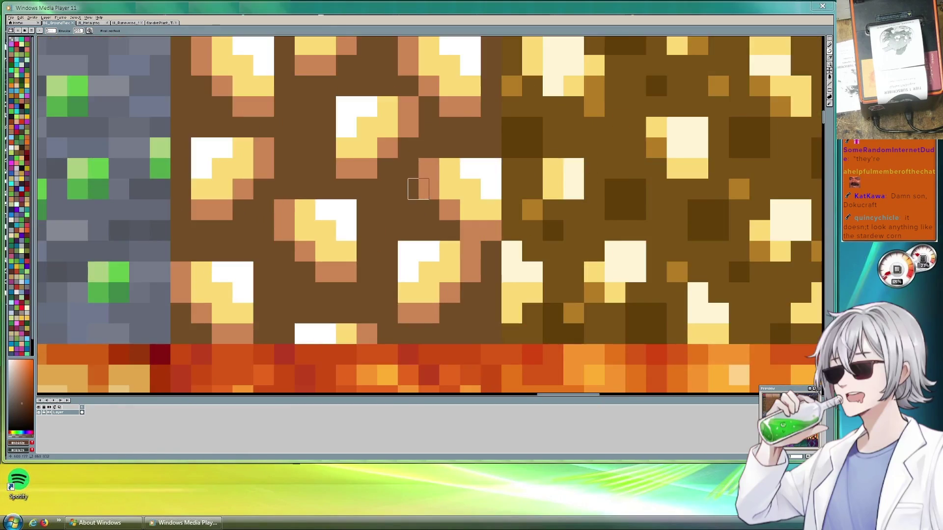
scroll(423, 186, "down", 2)
scroll(423, 185, "down", 1)
scroll(420, 183, "left", 1)
scroll(417, 182, "left", 1)
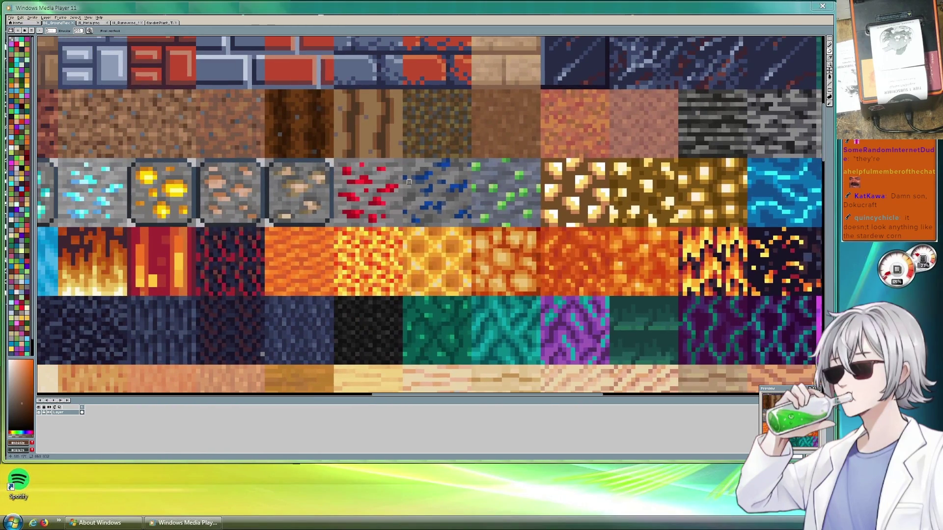
scroll(413, 180, "left", 1)
scroll(413, 179, "left", 1)
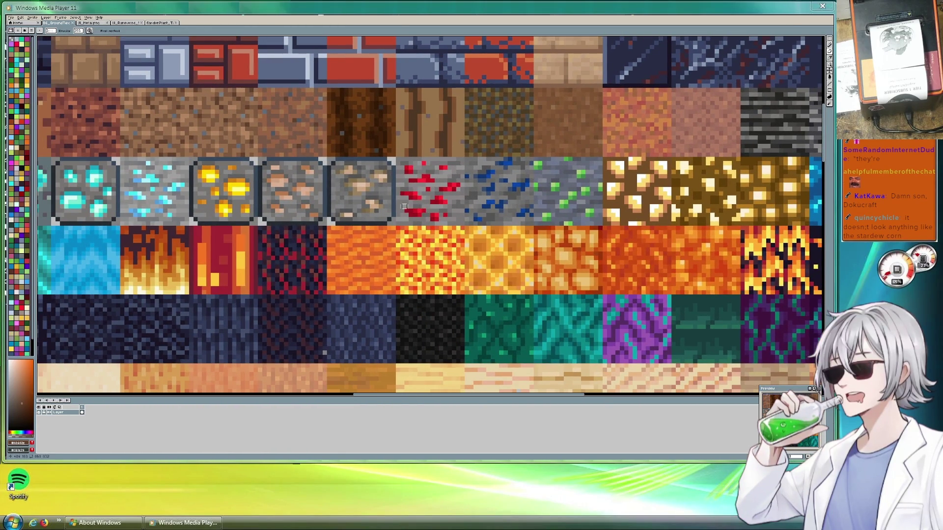
scroll(403, 199, "left", 1)
scroll(383, 187, "left", 1)
scroll(358, 172, "left", 1)
scroll(327, 155, "left", 2)
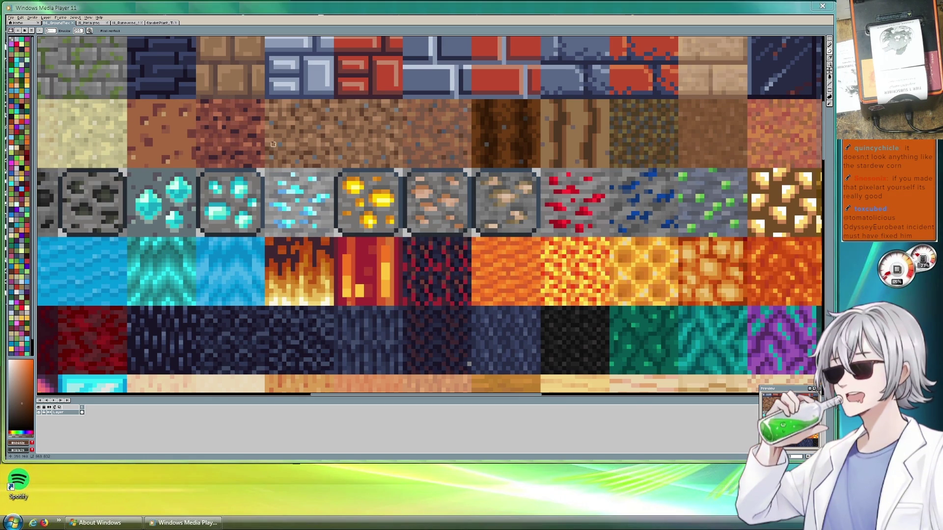
left_click(162, 23)
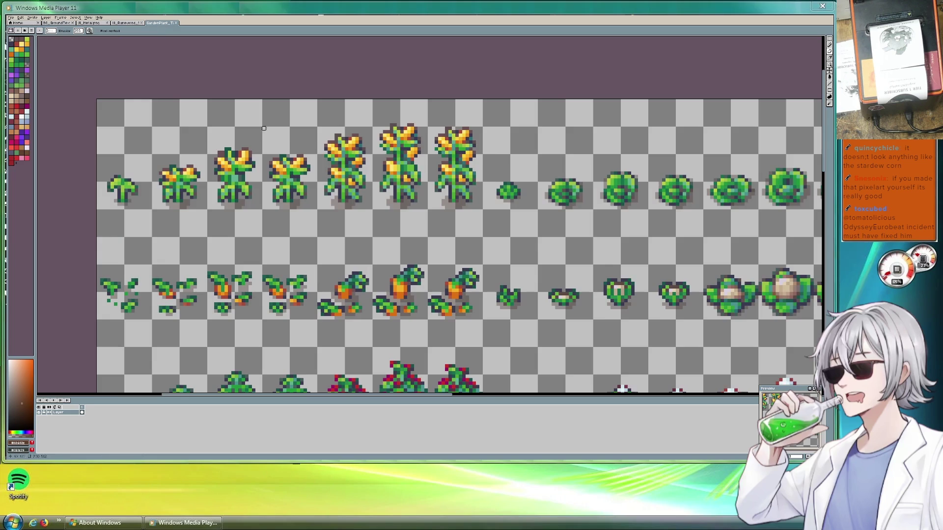
Zoom and pan the crop sheet to reveal the turnip, wheat, vine, tomato and pumpkin rows.
scroll(214, 100, "down", 3)
scroll(245, 122, "up", 1)
scroll(295, 142, "up", 2)
scroll(310, 147, "down", 1)
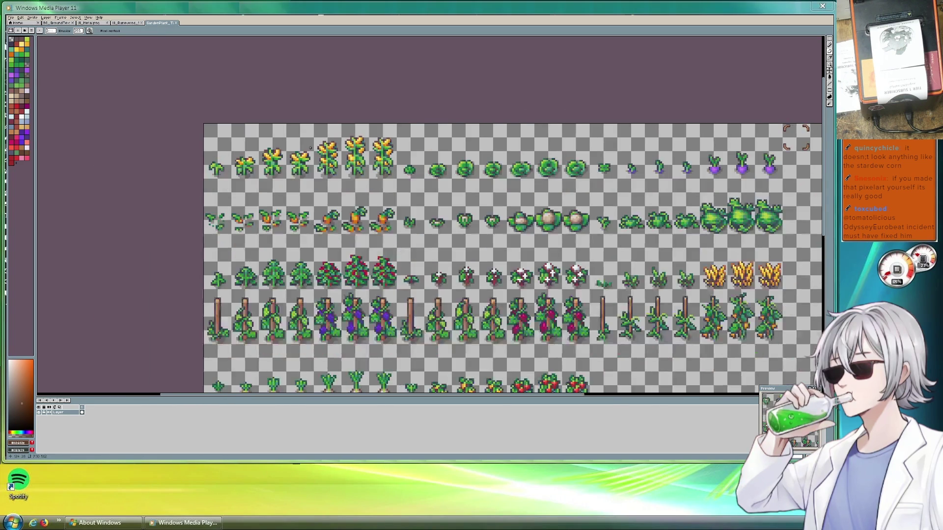
scroll(310, 148, "down", 3)
scroll(275, 133, "up", 4)
scroll(236, 120, "down", 1)
scroll(207, 112, "up", 1)
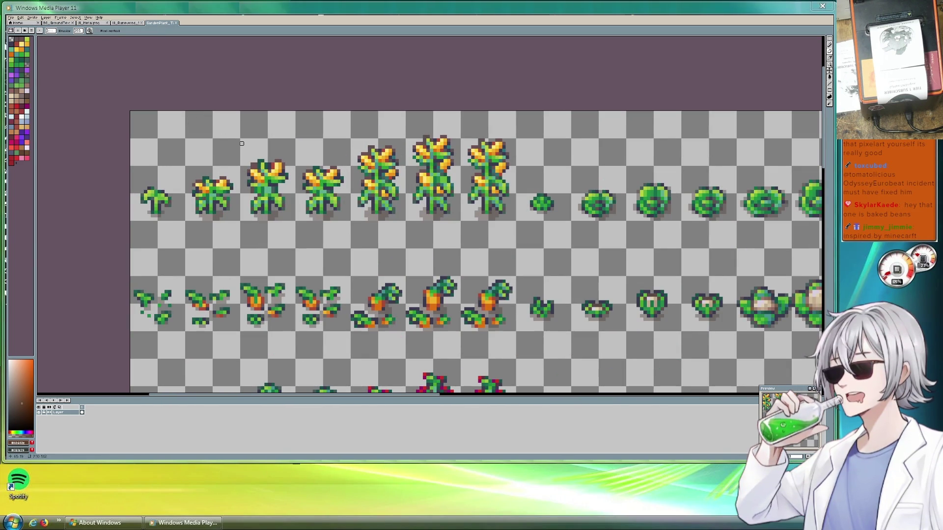
scroll(290, 157, "down", 1)
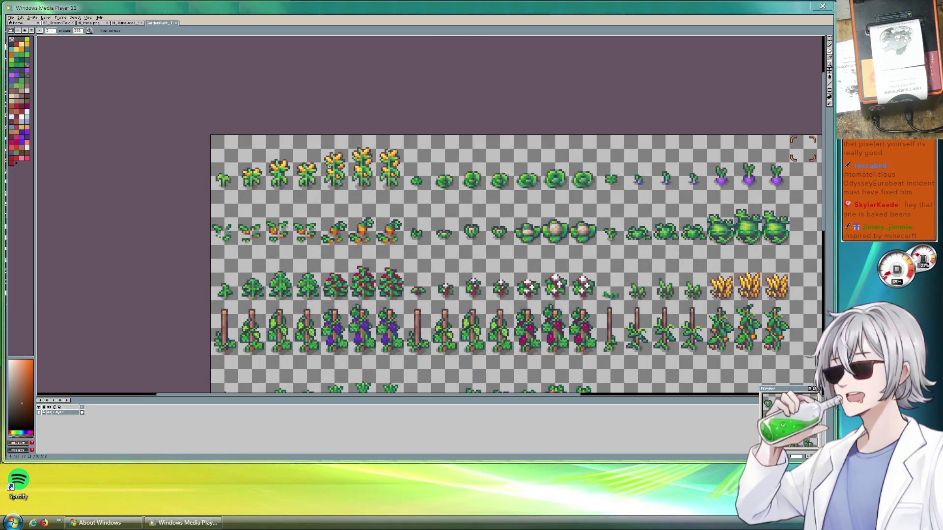
mouse_move(300, 158)
left_mouse_down()
mouse_move(179, 121)
mouse_move(242, 126)
left_mouse_up()
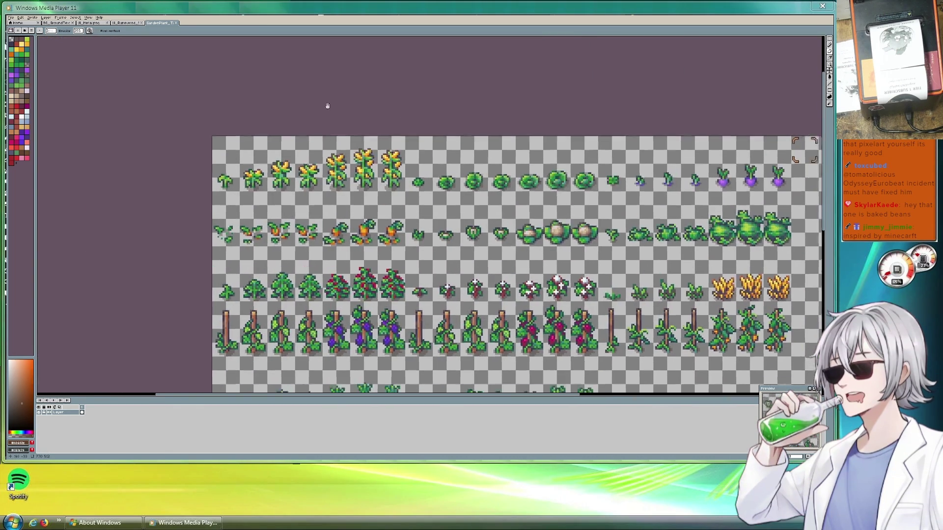
left_click_drag(347, 113, 207, 85)
scroll(178, 91, "up", 3)
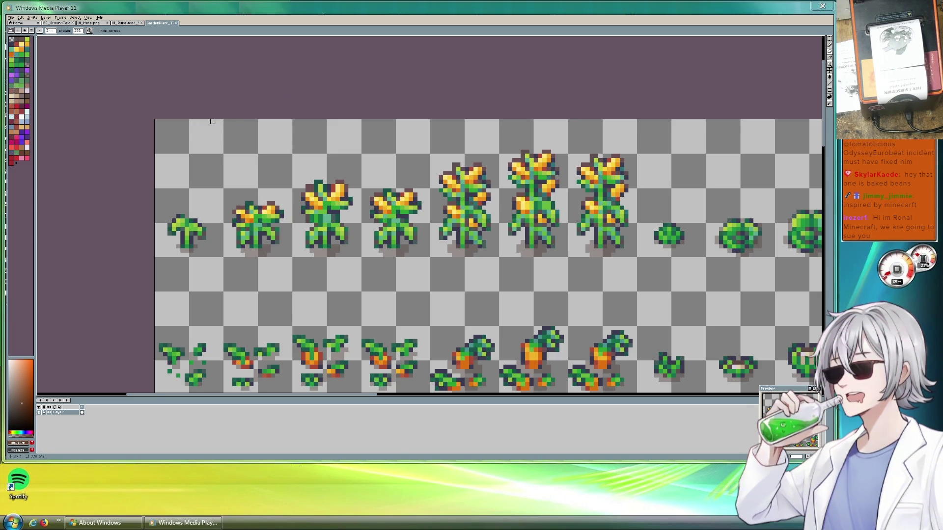
Create a new 256×32 blank sprite through File > New.
left_click(15, 18)
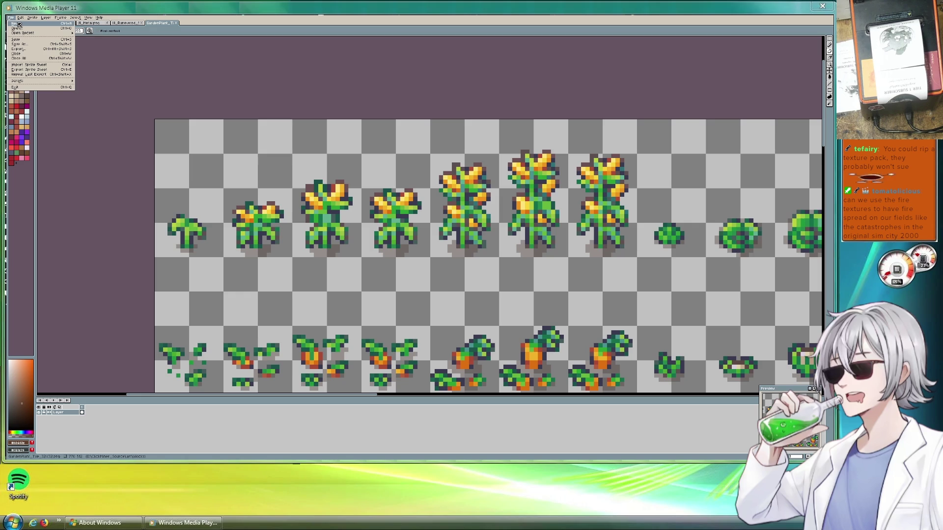
left_click(19, 24)
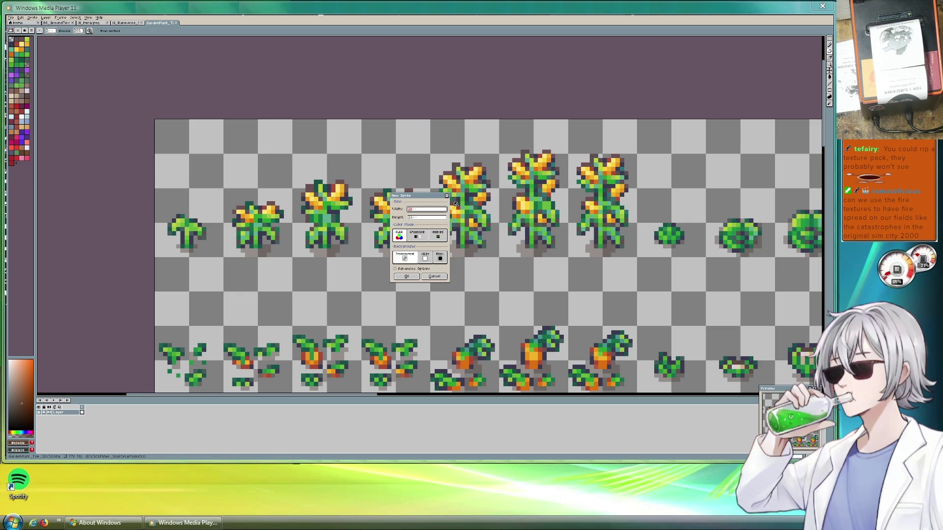
type("32")
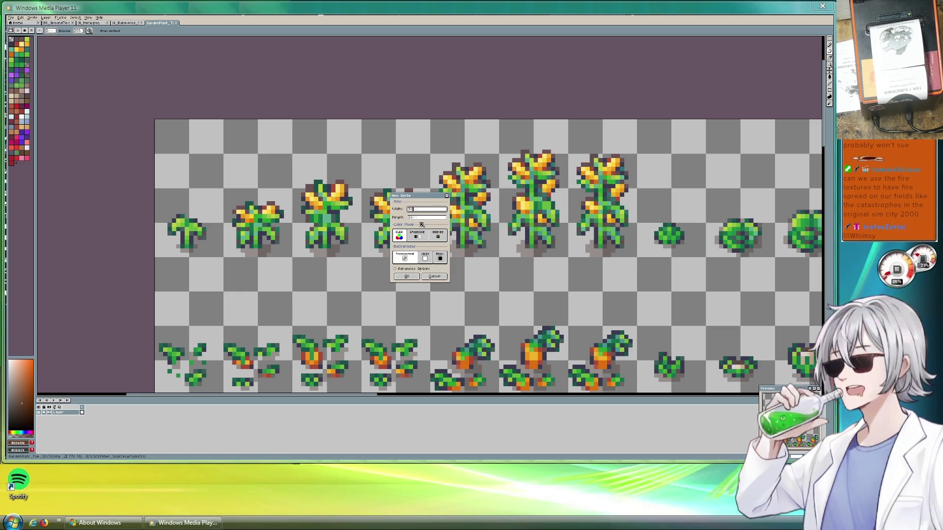
key("BackSpace")
key("BackSpace")
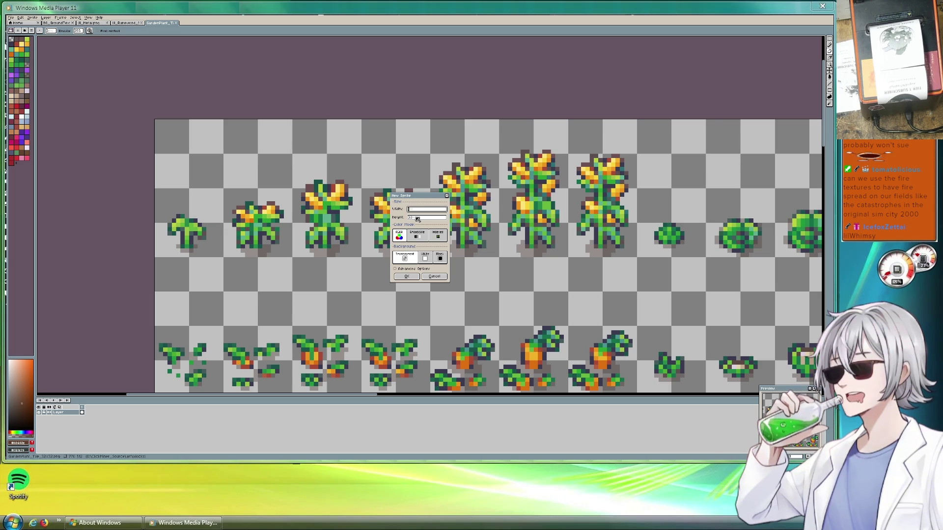
type("3")
double_click(417, 217)
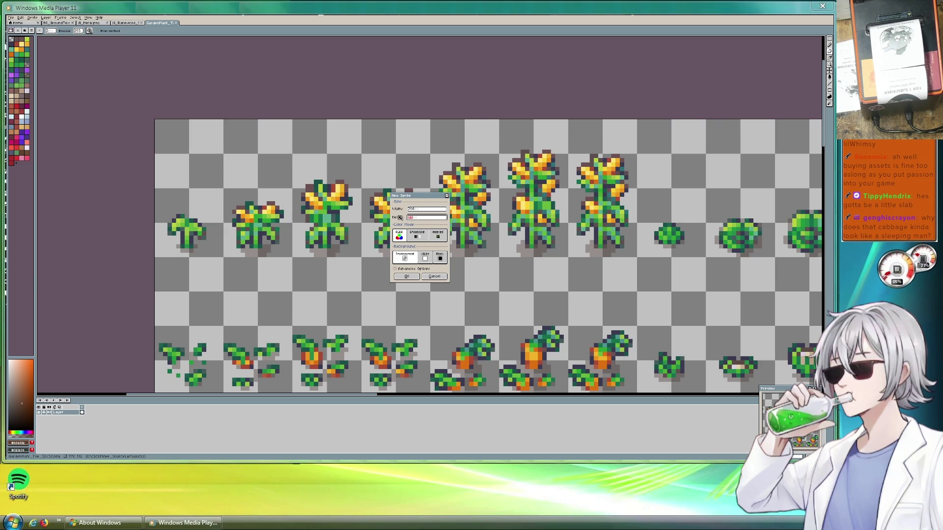
left_click(407, 276)
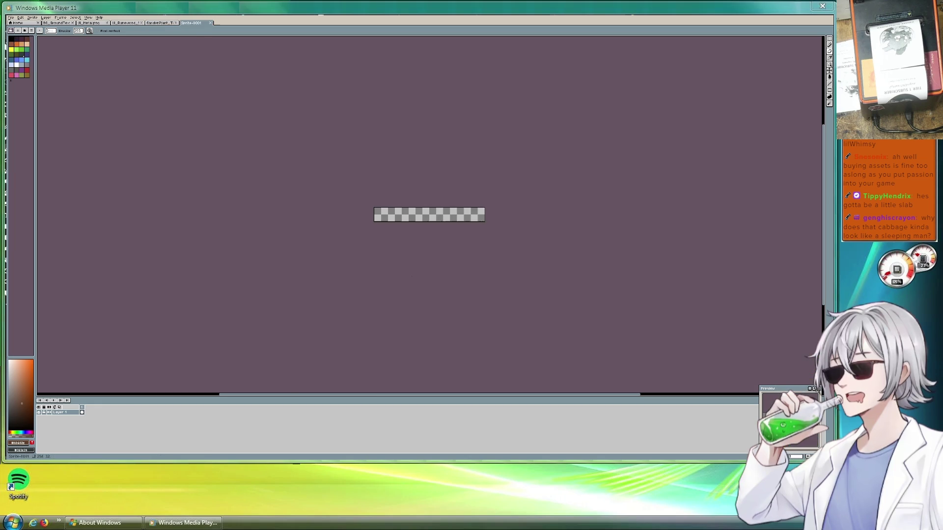
scroll(384, 178, "up", 3)
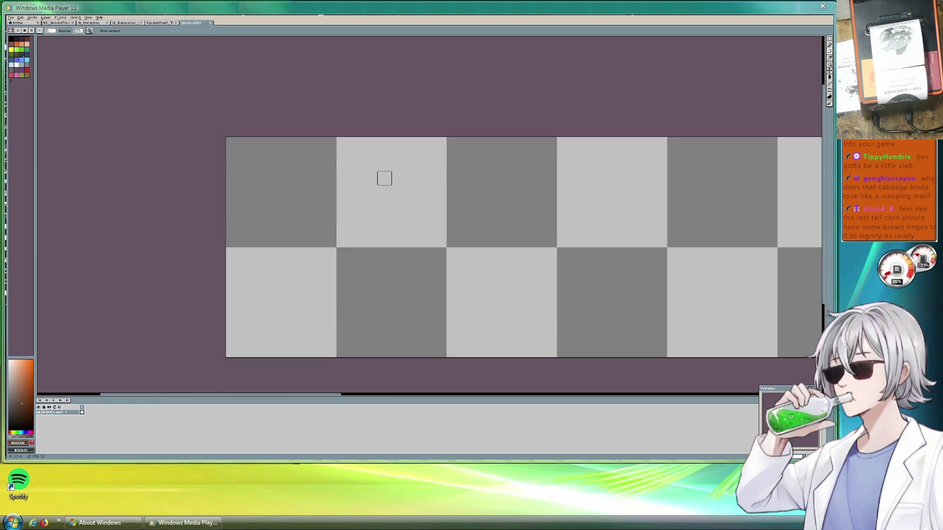
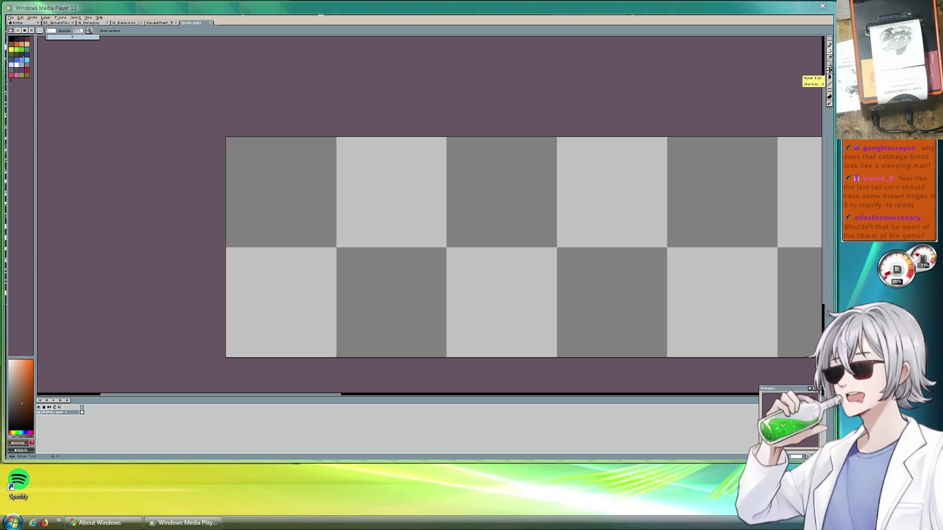
With the black Pencil, draw the face's wavy top edge, curved lower outline and left eye.
left_click(829, 44)
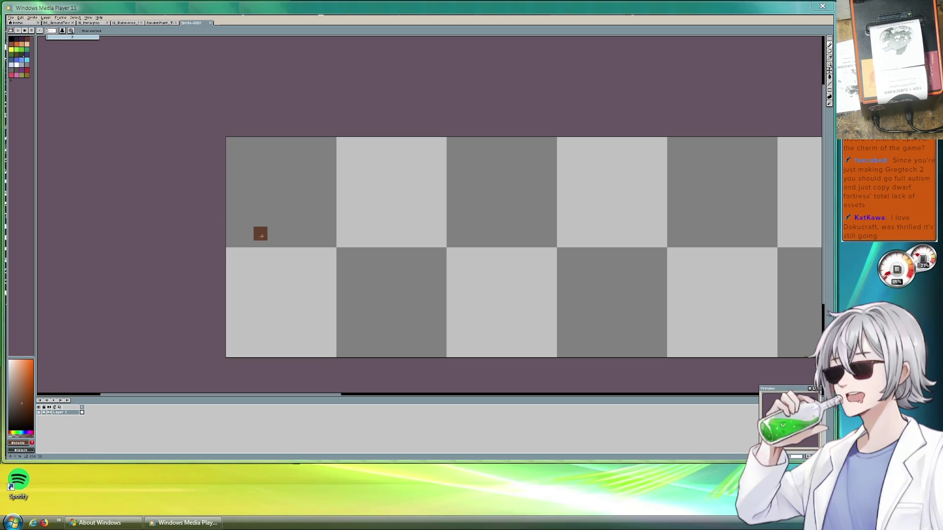
left_click(11, 40)
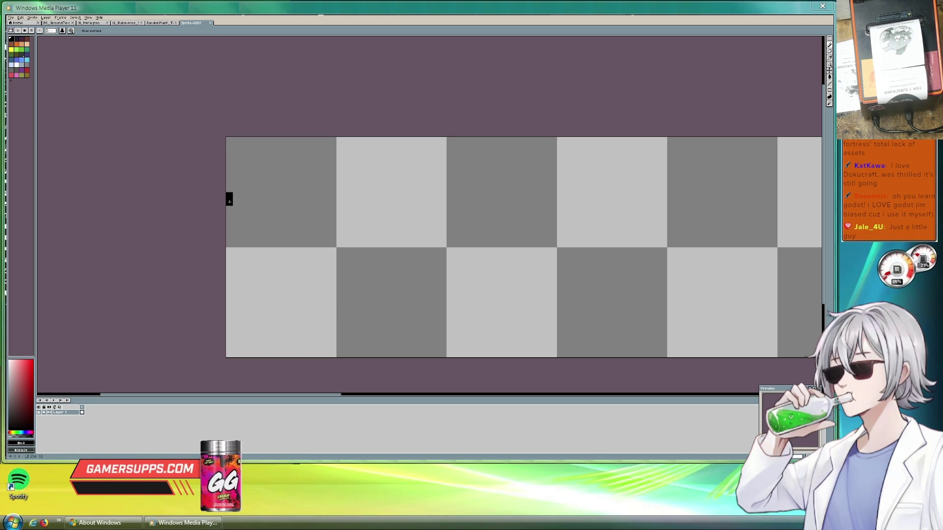
left_click_drag(231, 198, 345, 208)
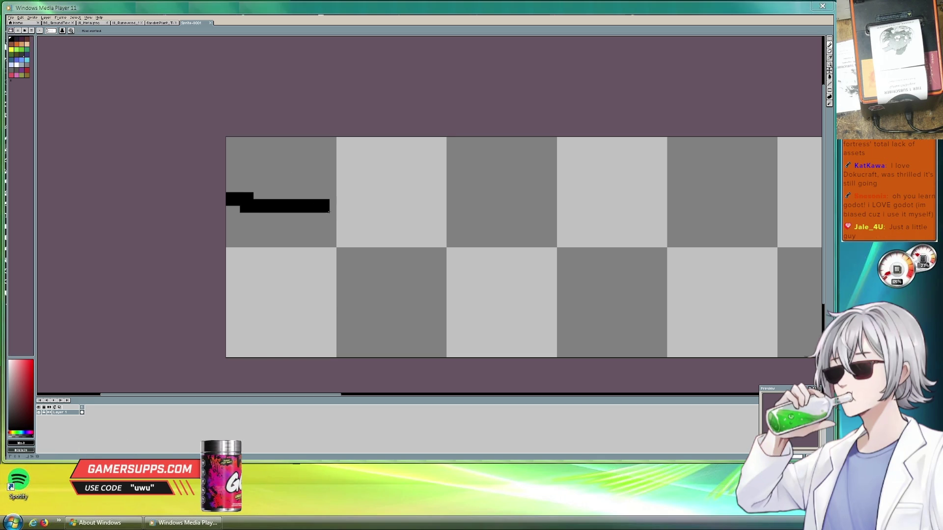
key("ctrl+z")
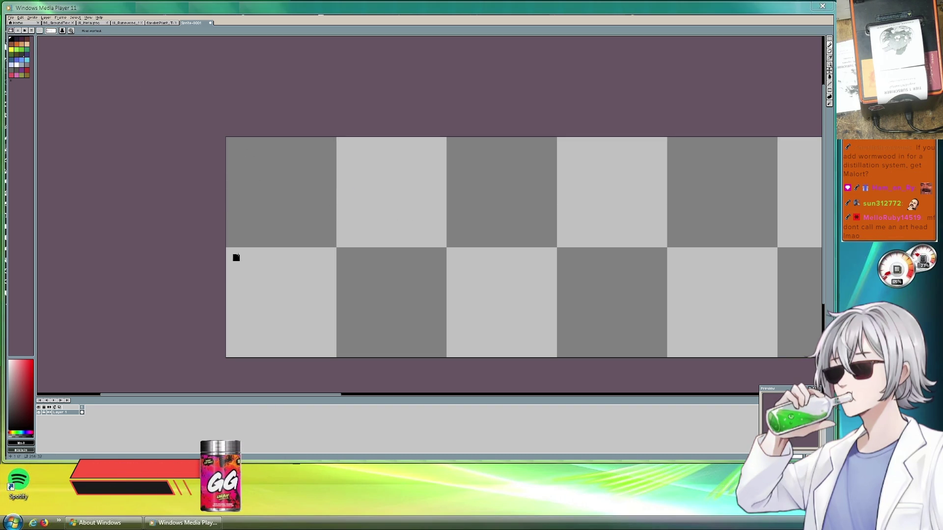
mouse_move(230, 209)
left_mouse_down()
mouse_move(368, 218)
mouse_move(448, 210)
left_mouse_up()
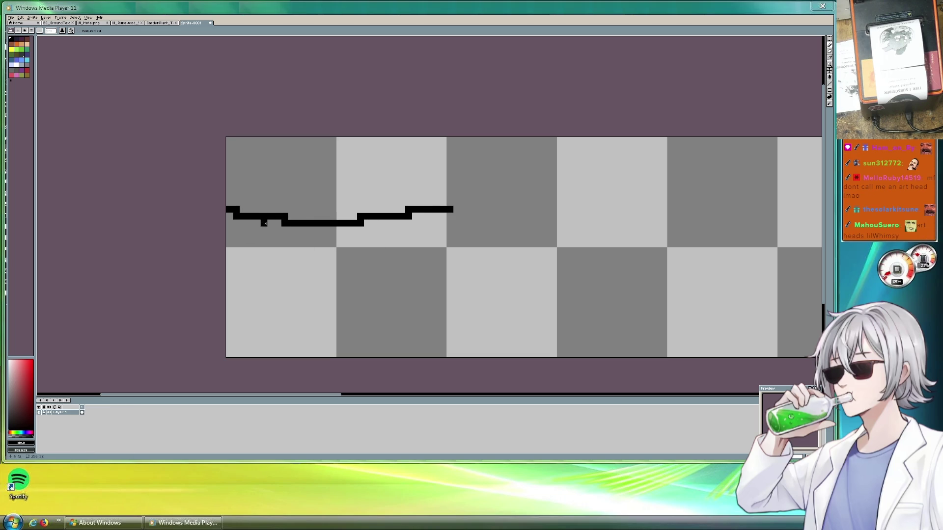
mouse_move(251, 223)
left_mouse_down()
mouse_move(350, 346)
mouse_move(400, 348)
mouse_move(449, 292)
left_mouse_up()
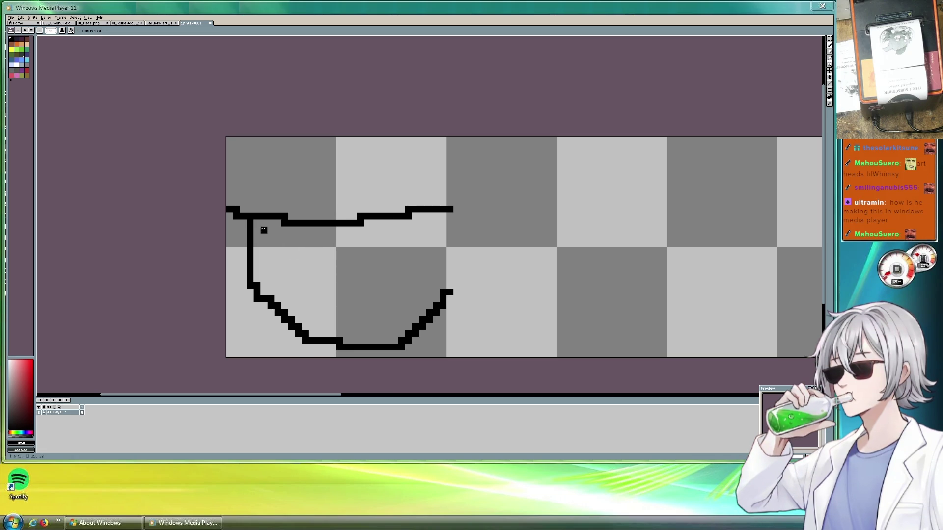
mouse_move(264, 229)
left_mouse_down()
mouse_move(305, 237)
mouse_move(276, 261)
left_mouse_up()
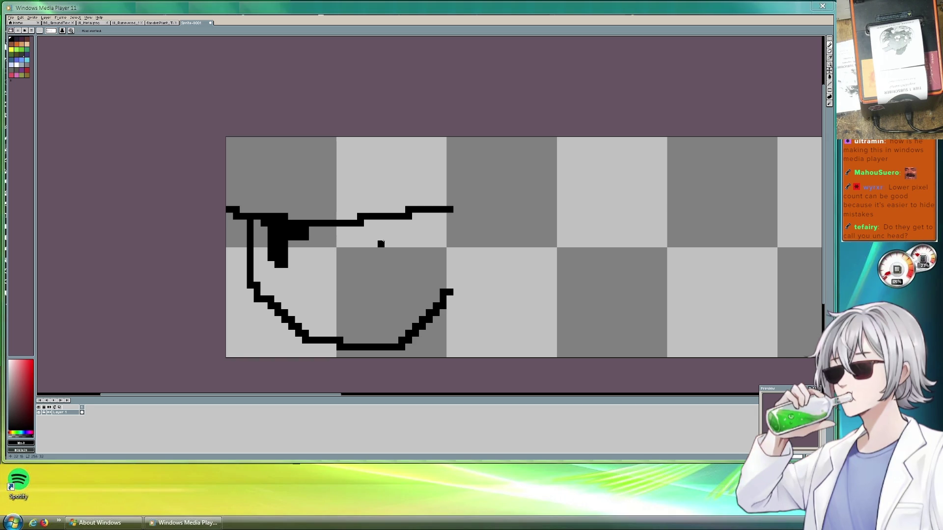
Draw the right eye, the ш-shaped mouth and a diagonal top-left head line in black.
mouse_move(357, 232)
left_mouse_down()
mouse_move(404, 238)
mouse_move(388, 235)
left_mouse_up()
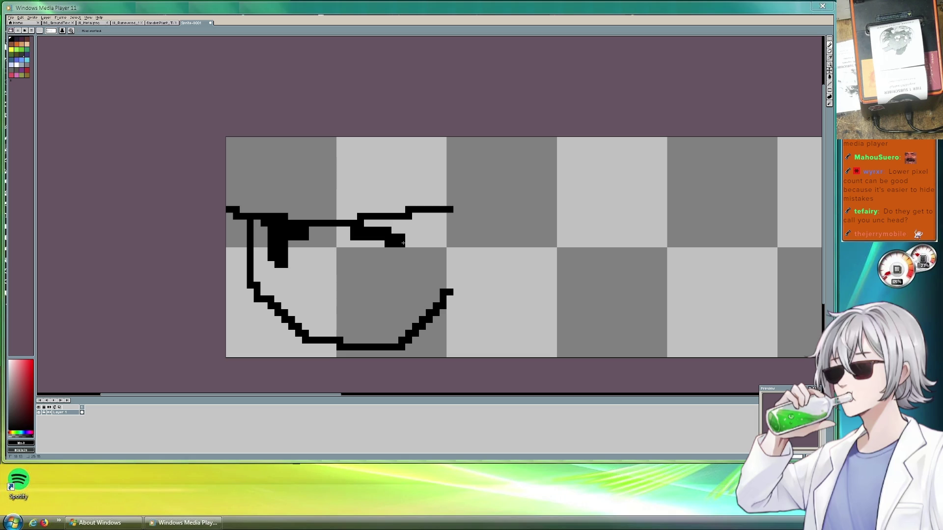
left_click(358, 243)
mouse_move(351, 242)
left_mouse_down()
mouse_move(357, 277)
mouse_move(367, 241)
mouse_move(360, 269)
left_mouse_up()
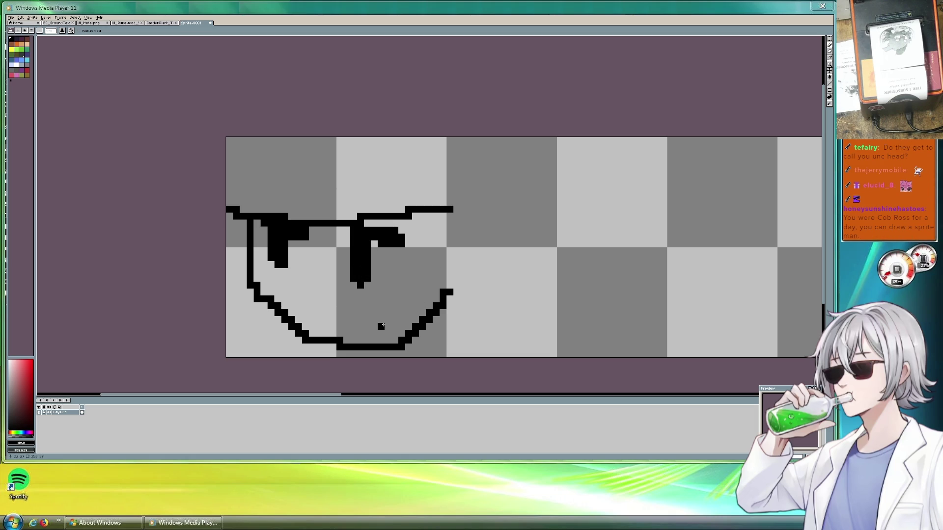
left_click_drag(298, 286, 347, 284)
left_click_drag(229, 195, 278, 139)
left_click(284, 216)
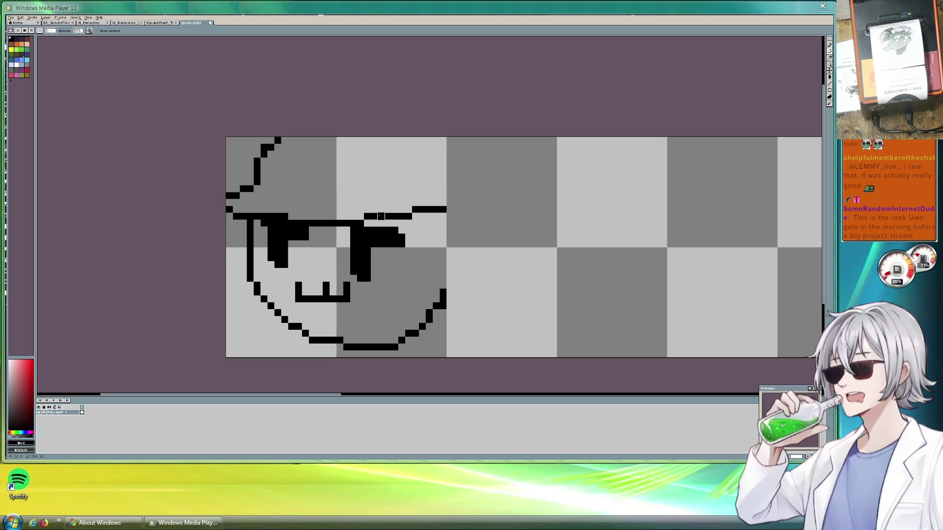
Draw a white line along the face's right edge.
left_click(830, 46)
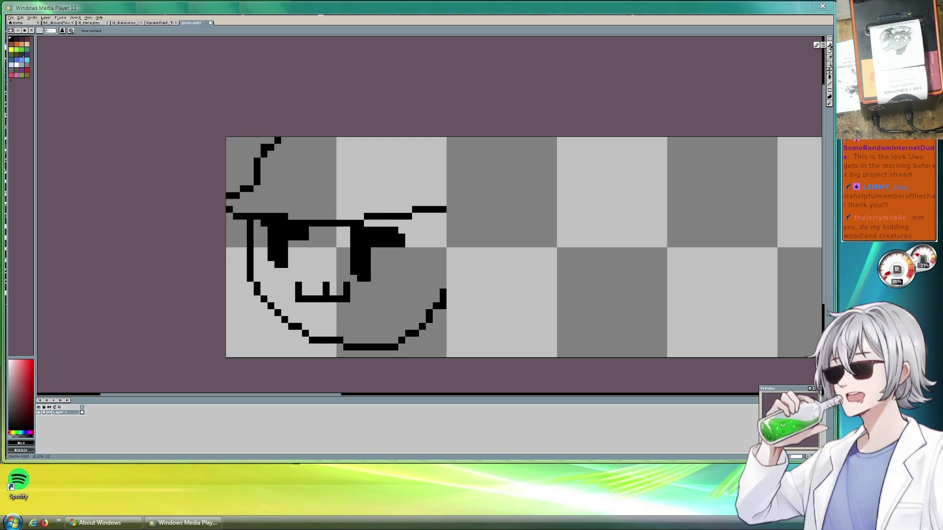
left_click(16, 64)
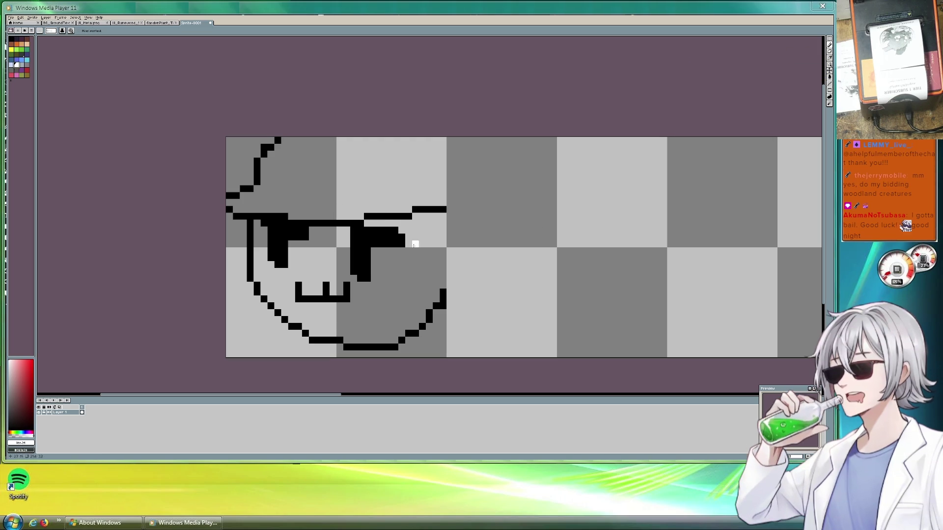
left_click_drag(443, 284, 445, 230)
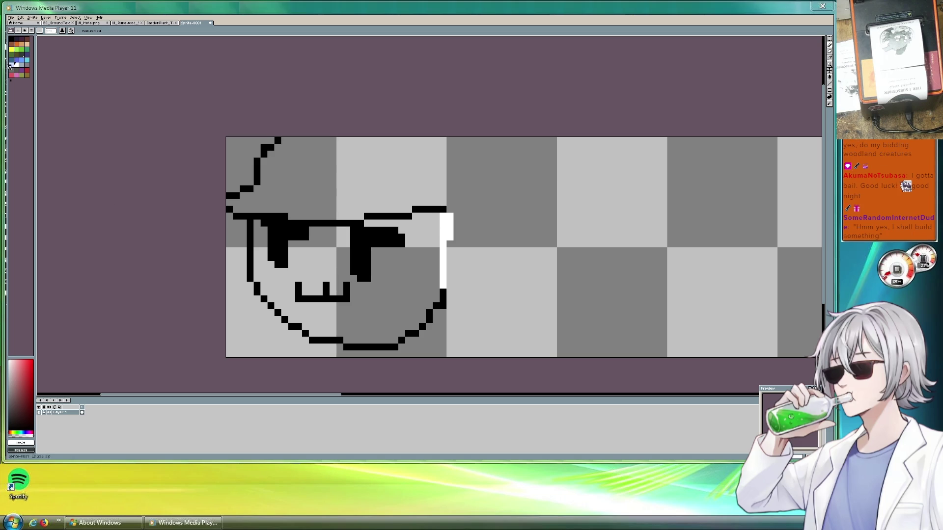
left_click(830, 78)
Fill the face interior white and touch up the mouth's corner pixels in black and white.
left_click(402, 275)
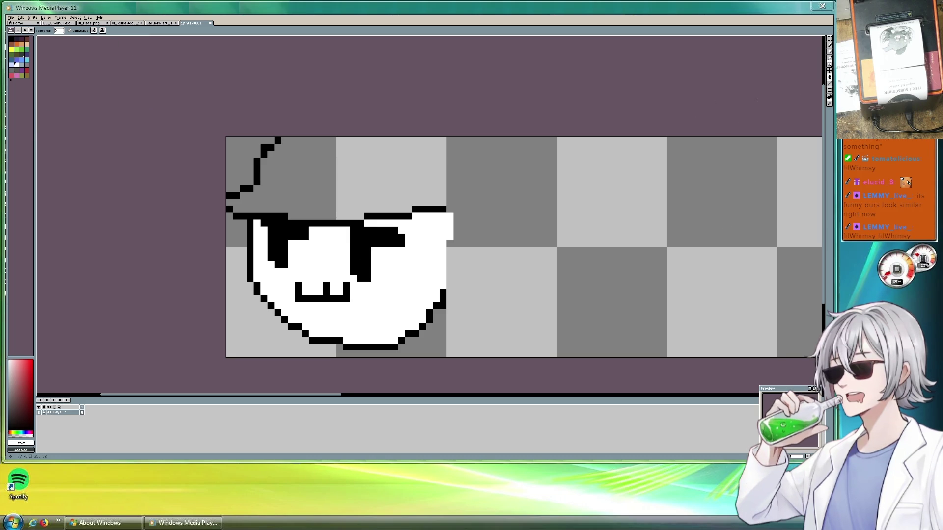
left_click(829, 45)
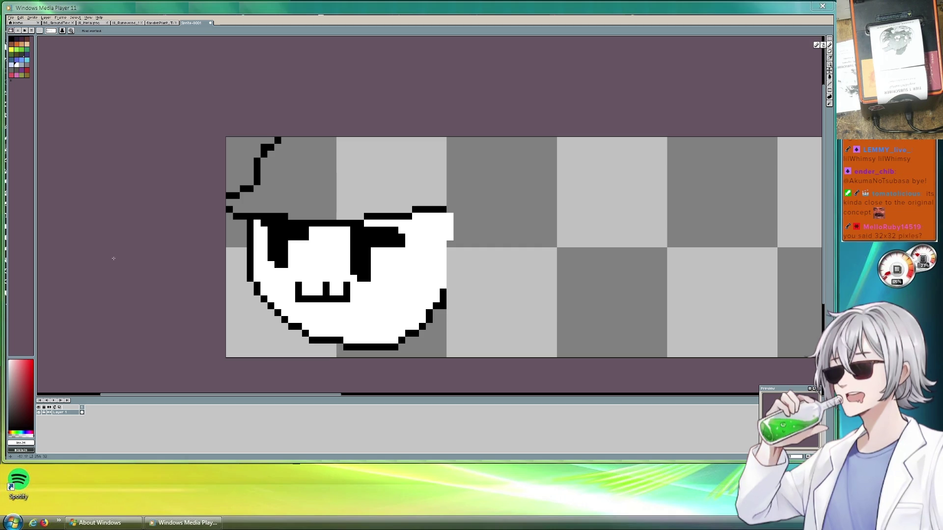
left_click(306, 299)
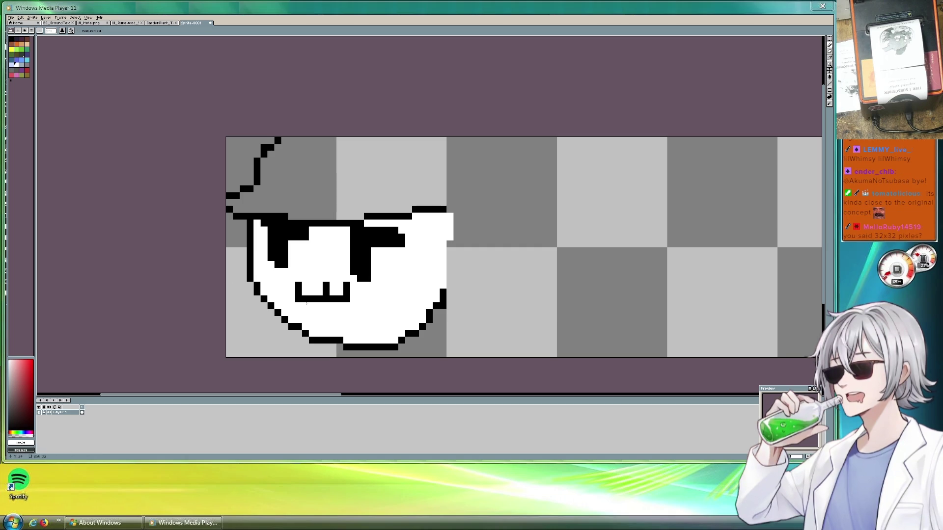
left_click(11, 38)
left_click(313, 306)
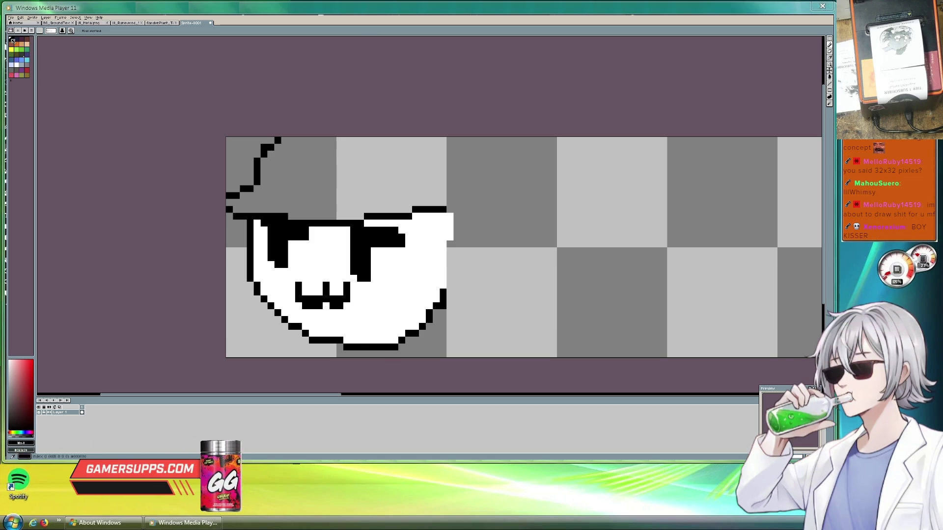
left_click(17, 66)
left_click(313, 299)
left_click(305, 299)
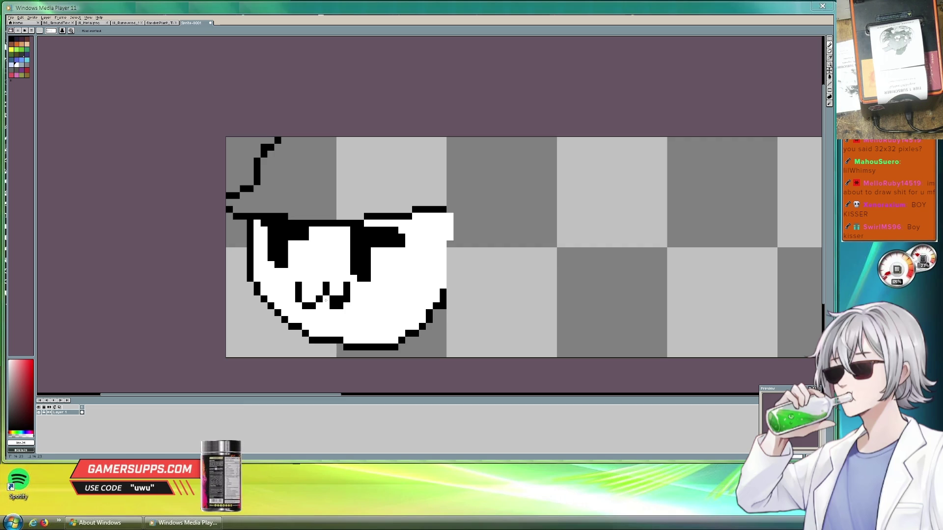
left_click(332, 306)
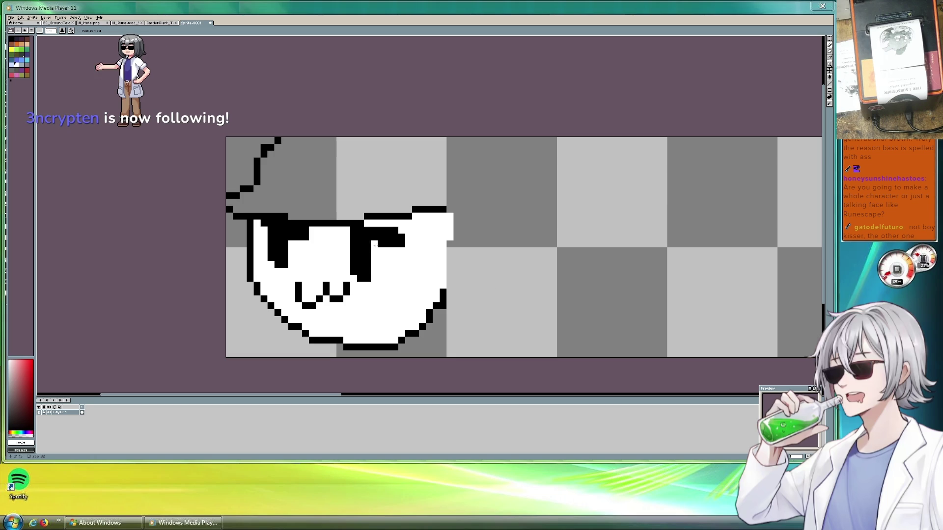
Touch up the eyes: add a black pixel to the right eye and trim edge pixels to white.
left_click(394, 244)
right_click(393, 229)
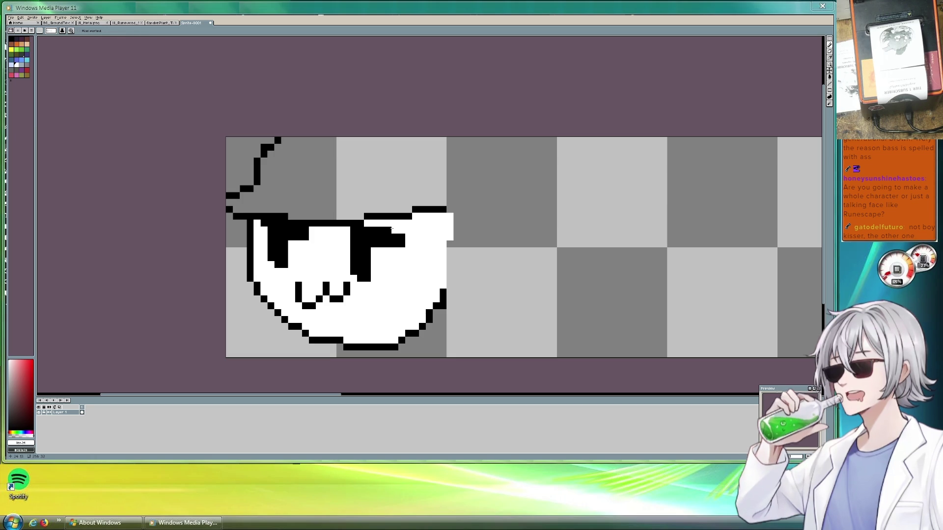
right_click(304, 237)
right_click(291, 237)
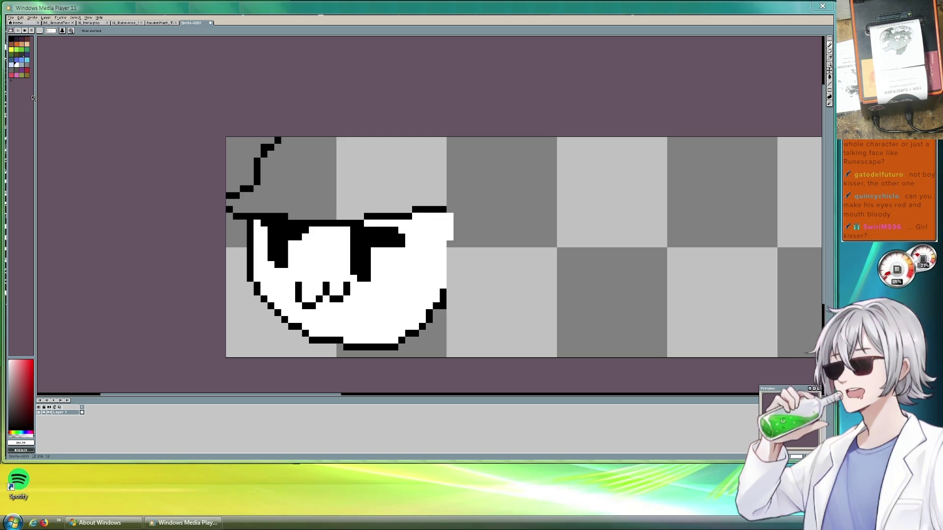
Close the hat edge with a yellow line and bucket-fill the hat area yellow.
left_click(11, 50)
left_click_drag(443, 205, 443, 139)
key("g")
left_click(354, 166)
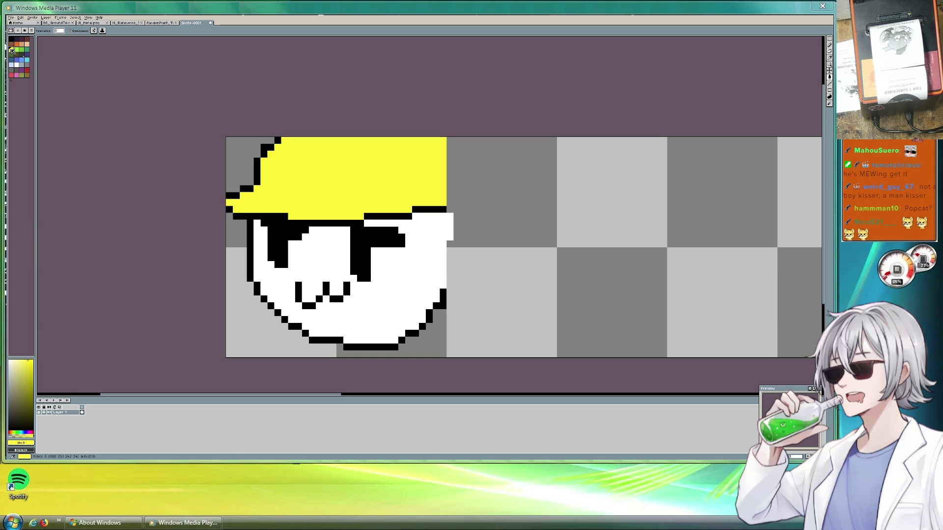
left_click(30, 373)
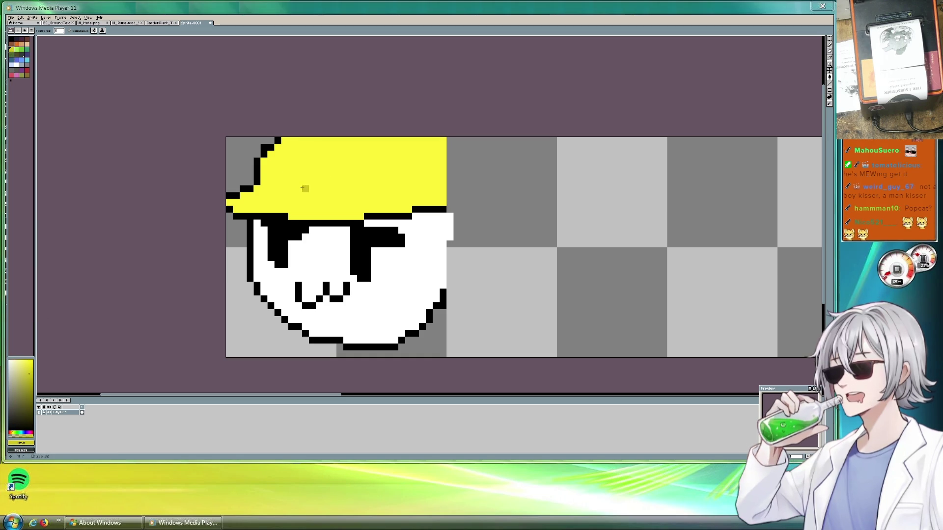
Shade the hat brim and the hat's right side in dark yellow.
left_click(266, 191)
key("ctrl+z")
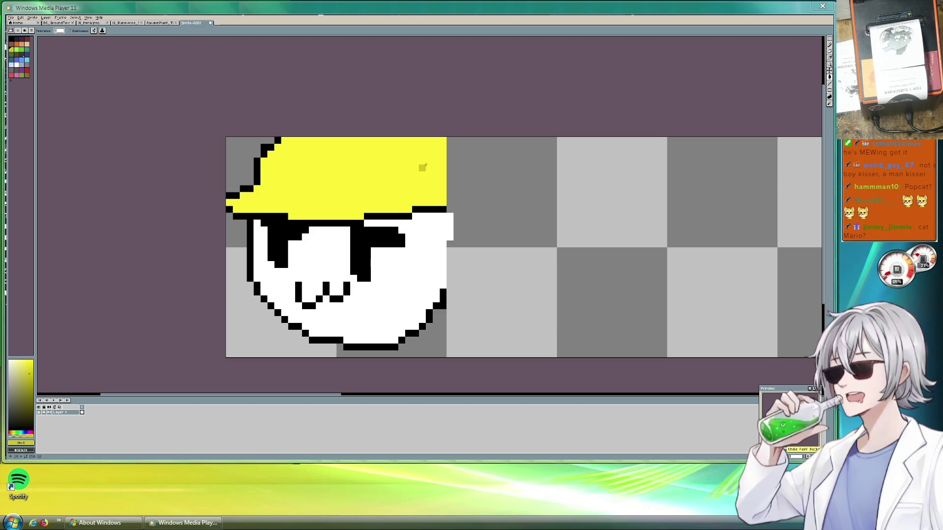
left_click(830, 45)
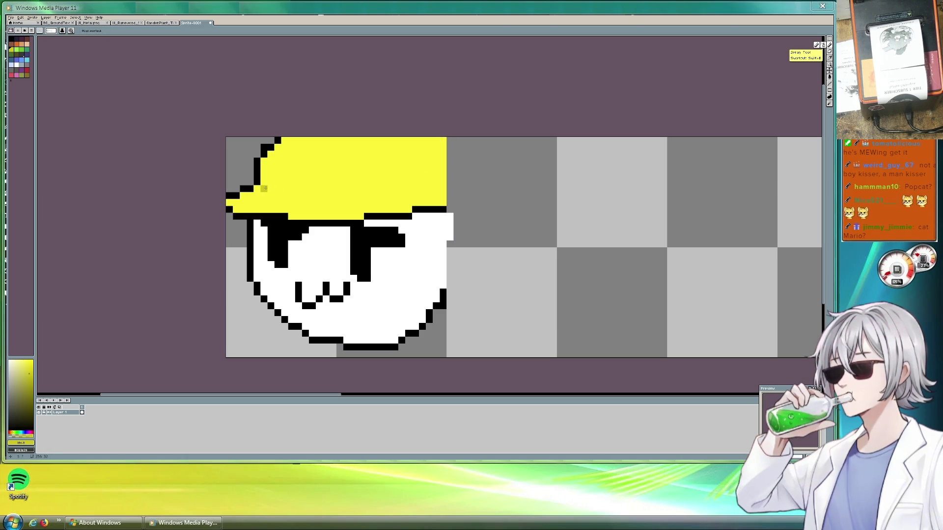
left_click_drag(266, 188, 412, 210)
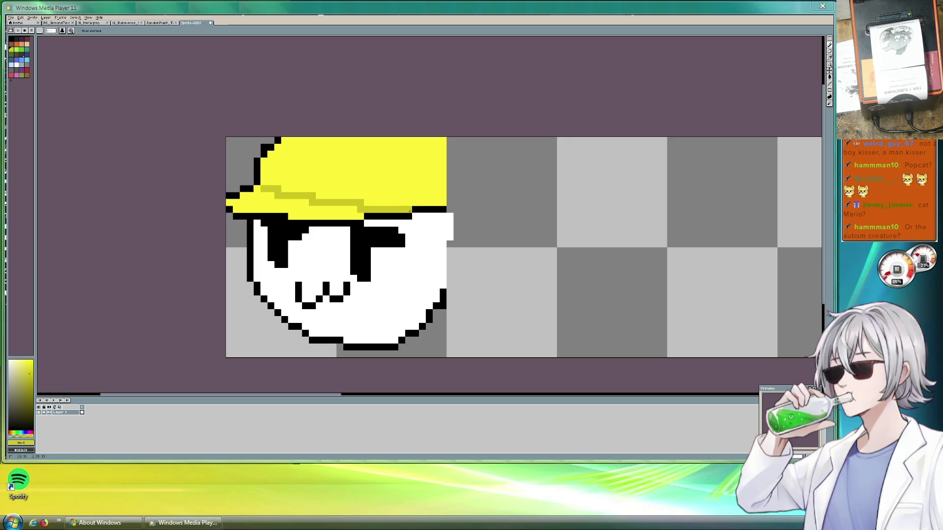
mouse_move(258, 192)
left_mouse_down()
mouse_move(235, 203)
mouse_move(264, 196)
left_mouse_up()
left_click(372, 217)
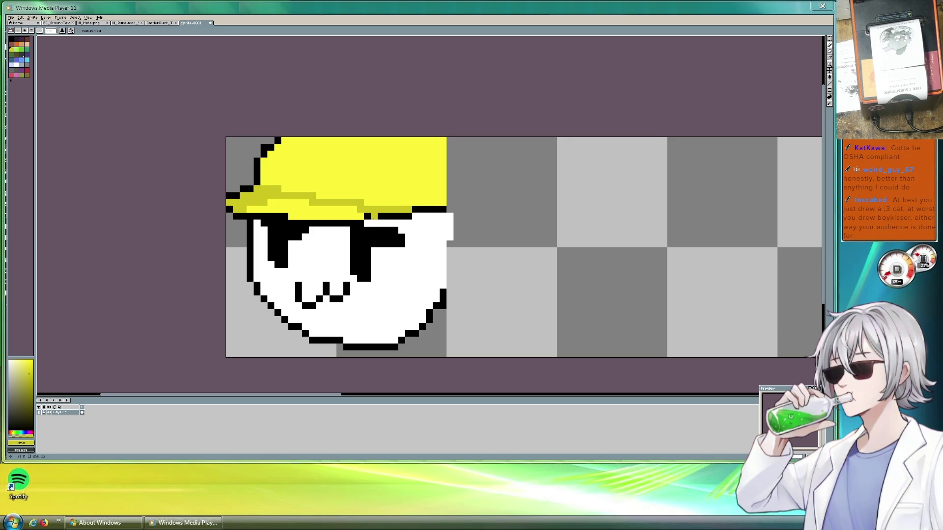
key("ctrl+z")
key("ctrl+z")
key("ctrl+z")
left_click(391, 203)
key("ctrl+z")
left_click(407, 203)
mouse_move(421, 200)
left_mouse_down()
mouse_move(442, 167)
mouse_move(443, 195)
left_mouse_up()
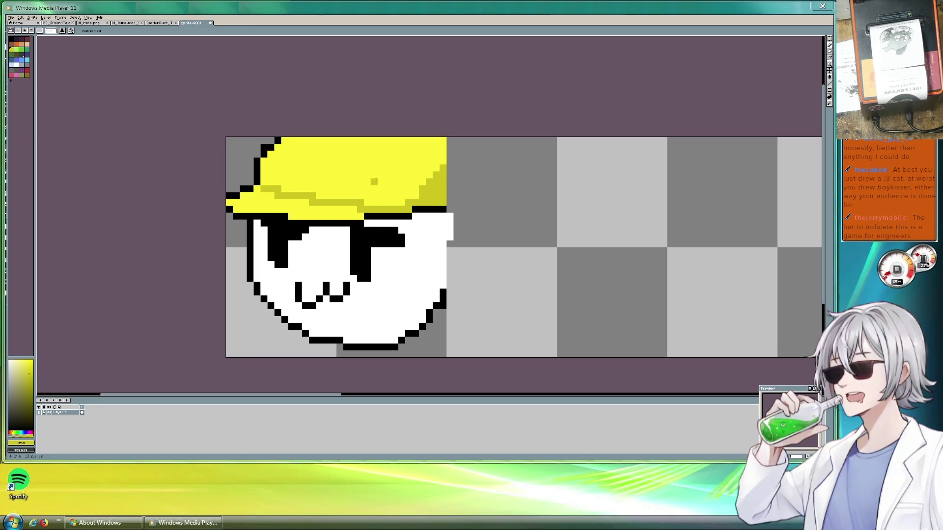
Draw dark-yellow panel lines up the hat's dome.
left_click_drag(353, 188, 392, 140)
left_click_drag(305, 168, 315, 142)
key("ctrl+z")
key("ctrl+z")
mouse_move(367, 184)
left_mouse_down()
mouse_move(368, 159)
mouse_move(405, 140)
left_mouse_up()
left_click_drag(319, 175, 322, 123)
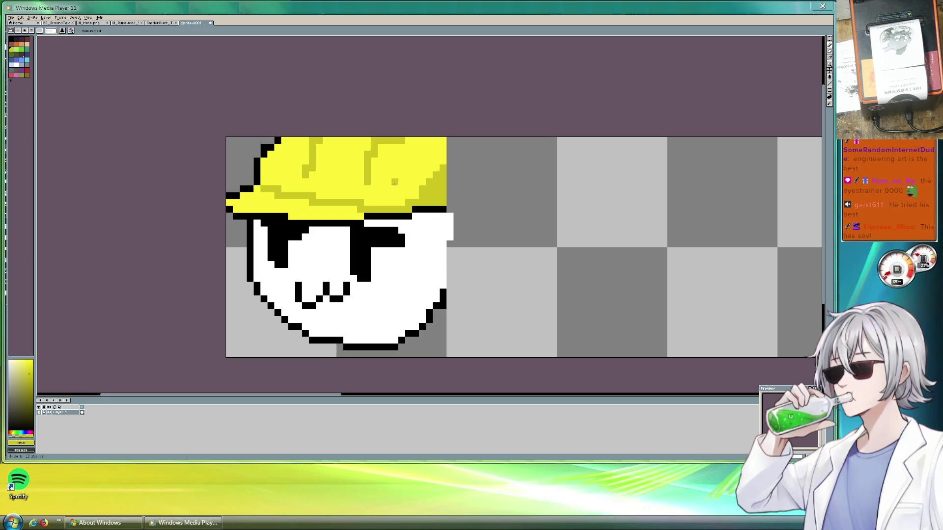
left_click(829, 44)
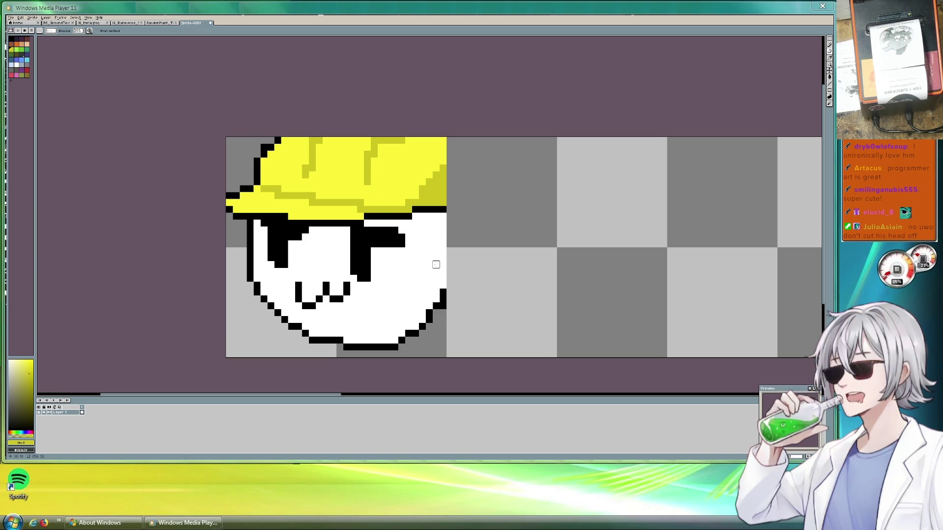
left_click(17, 70)
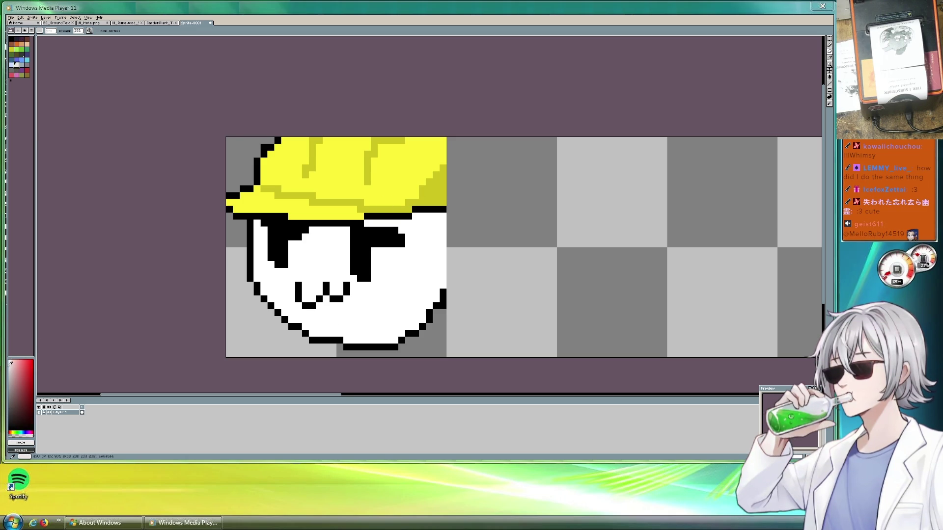
Shade the face's lower-right rim light grey and fill the right eye's edge gap black.
left_click_drag(374, 333, 388, 333)
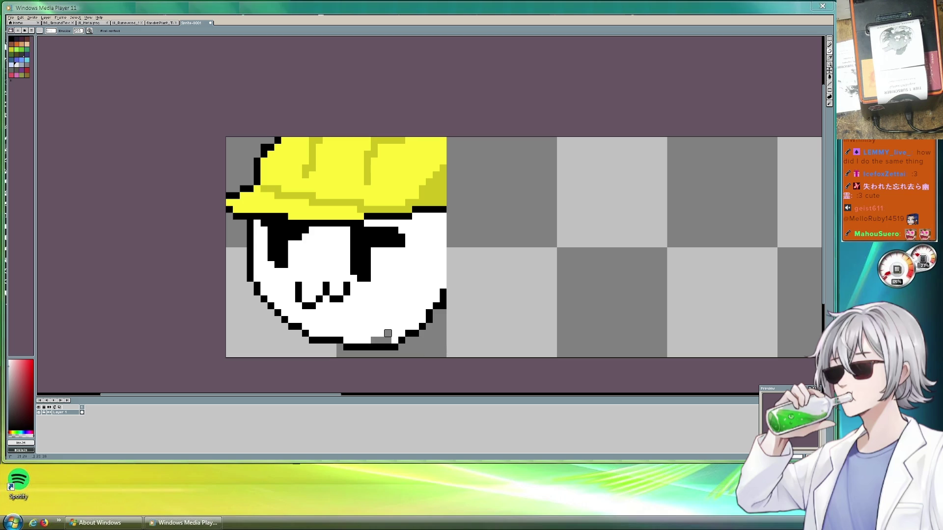
key("ctrl+z")
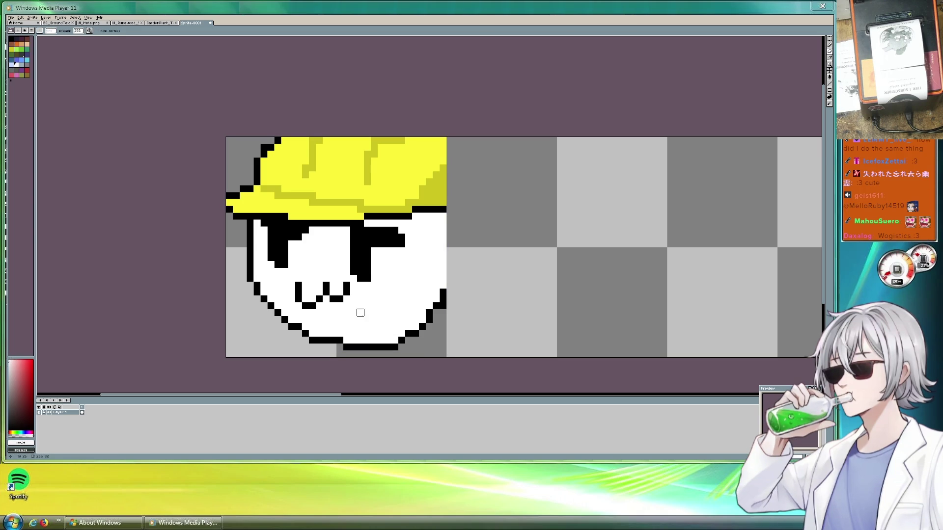
left_click(829, 45)
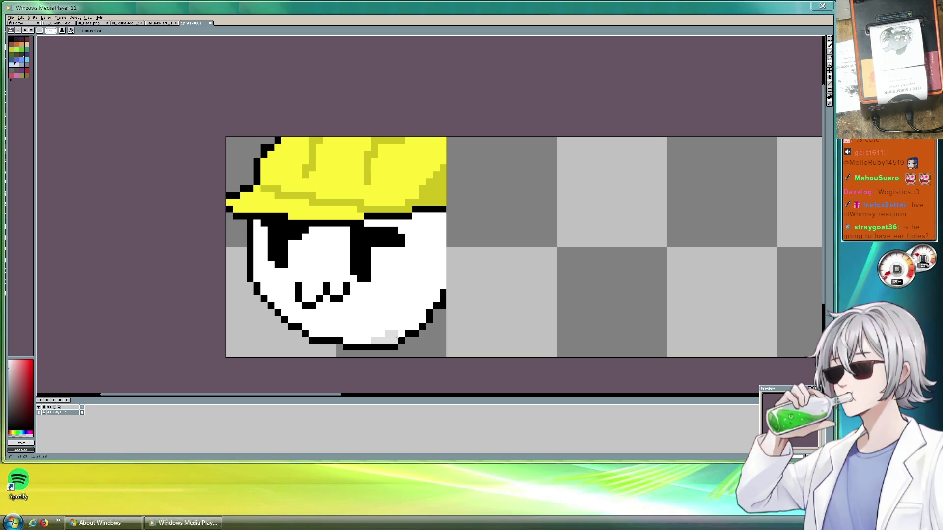
left_click_drag(397, 330, 428, 311)
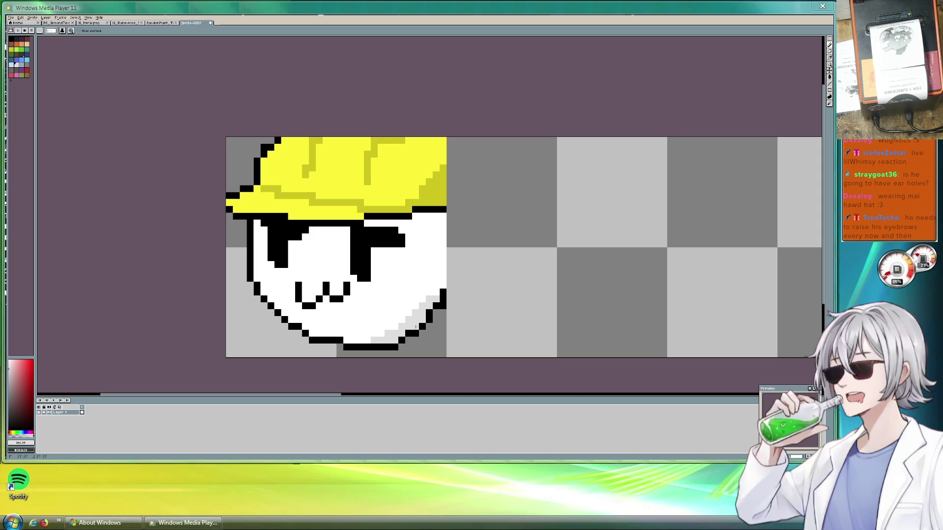
left_click_drag(438, 291, 450, 258)
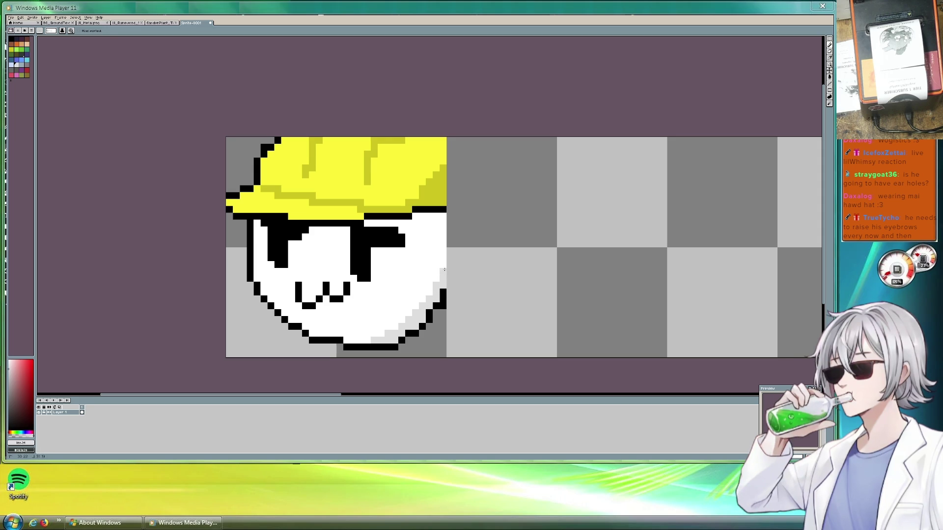
left_click(829, 51)
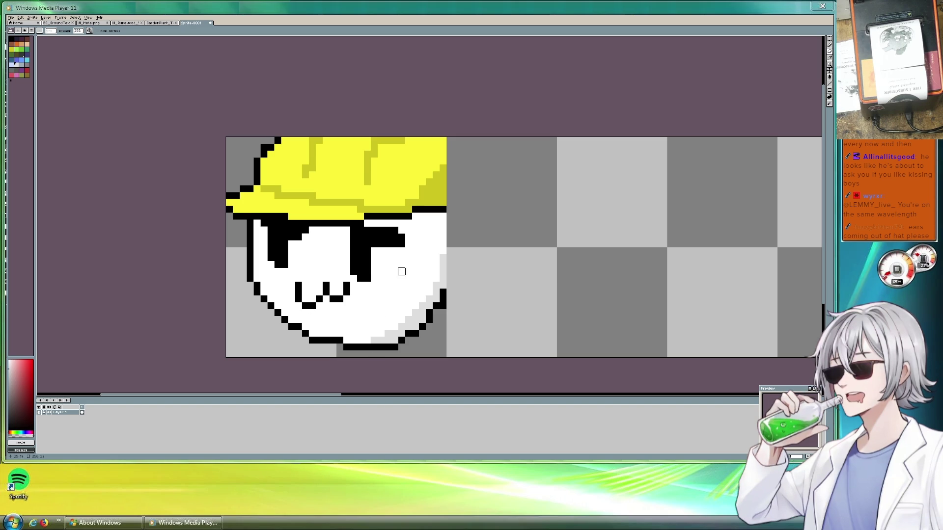
left_click_drag(367, 271, 367, 263)
Copy the sprite tile and place the pasted duplicate to the right of the original.
left_click(830, 39)
left_click_drag(225, 138, 447, 358)
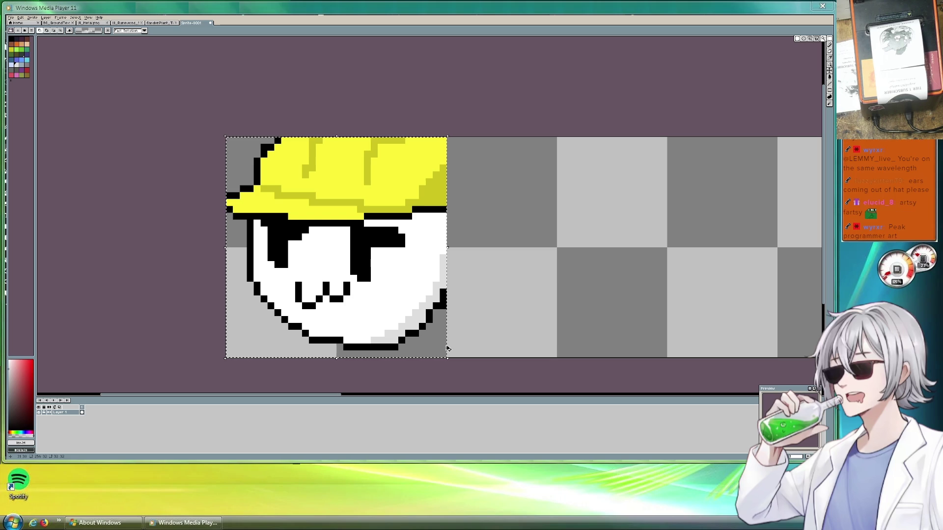
key("ctrl+c")
key("ctrl+v")
mouse_move(325, 267)
left_mouse_down()
mouse_move(559, 272)
mouse_move(546, 267)
left_mouse_up()
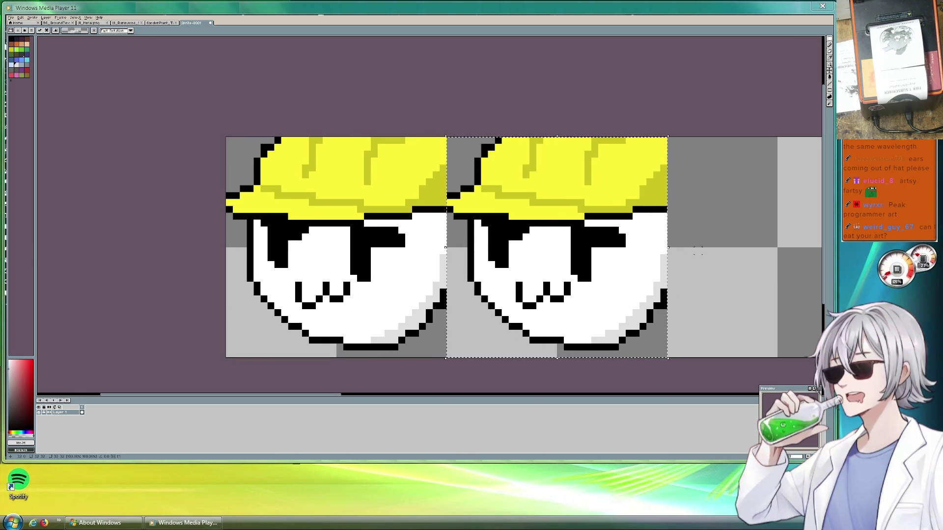
Eyedrop white and paint a white column through the copied sprite's right eye.
scroll(540, 260, "right", 5)
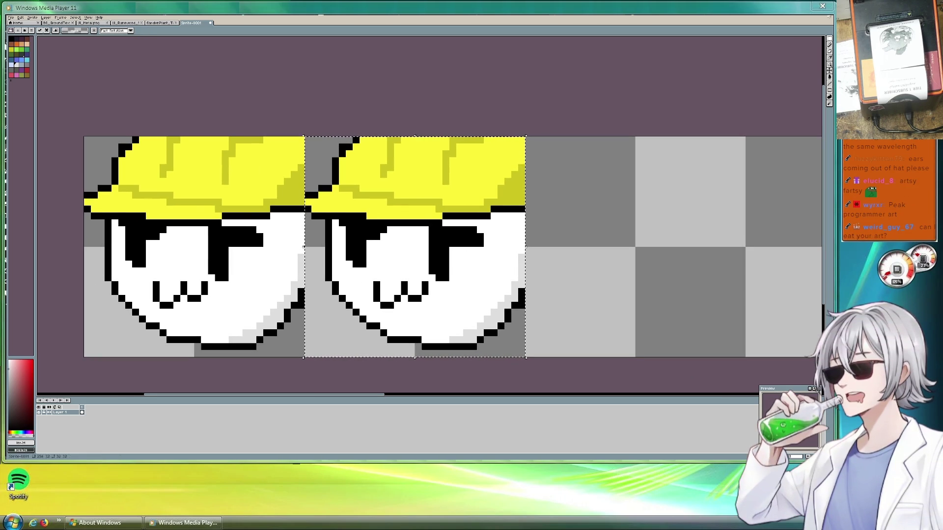
left_click(830, 52)
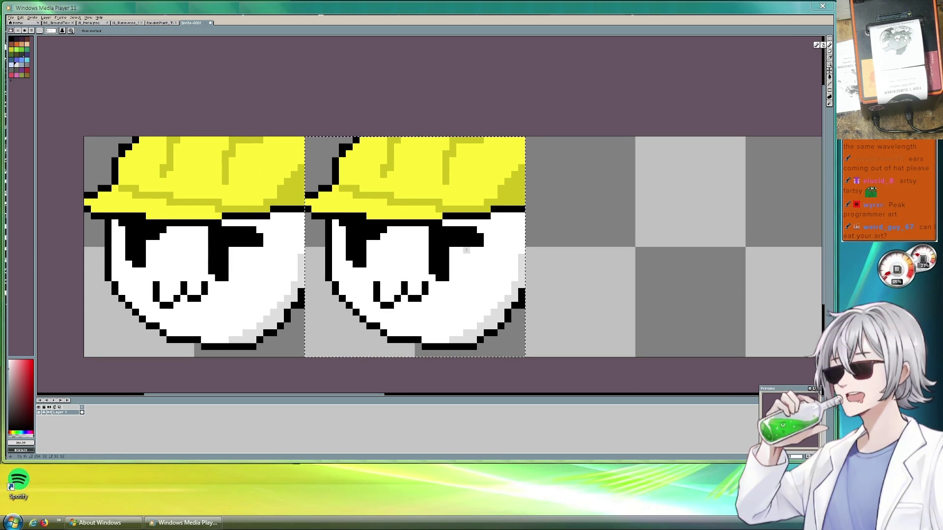
key("v")
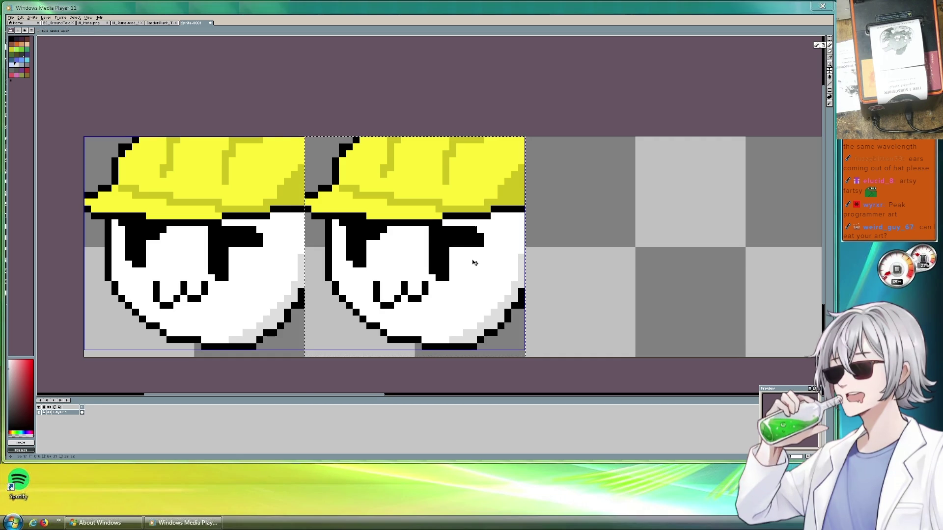
key("b")
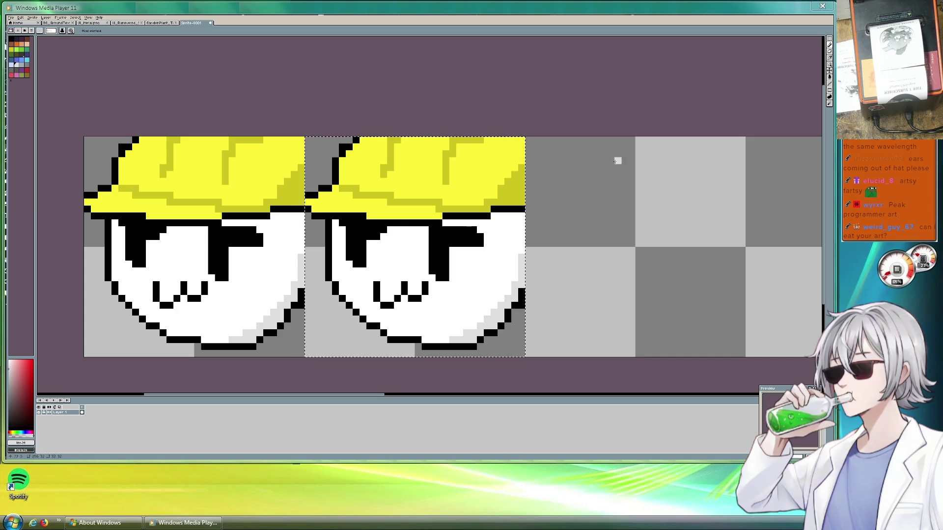
left_click(830, 59)
key("b")
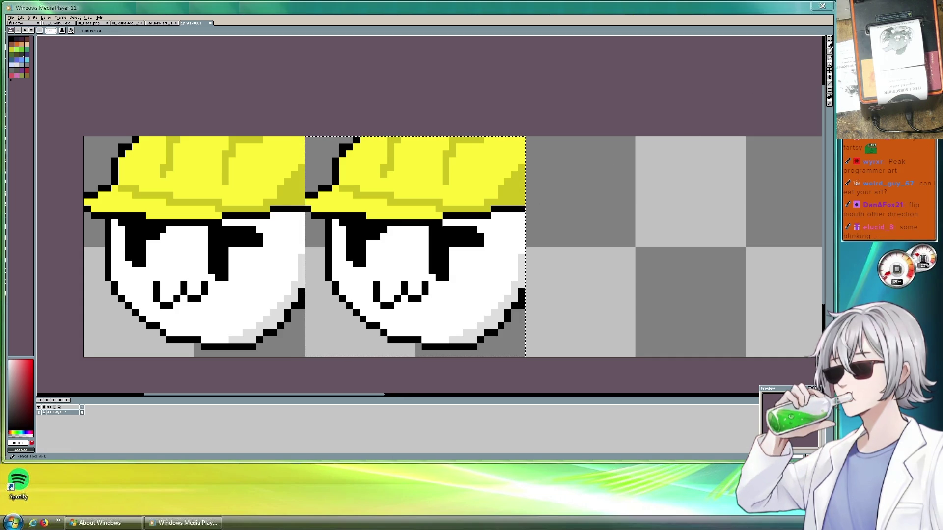
mouse_move(454, 244)
left_mouse_down()
mouse_move(451, 231)
mouse_move(469, 231)
left_mouse_up()
Paint white over the copy's left eye so it becomes a slim vertical bar.
left_click(367, 237)
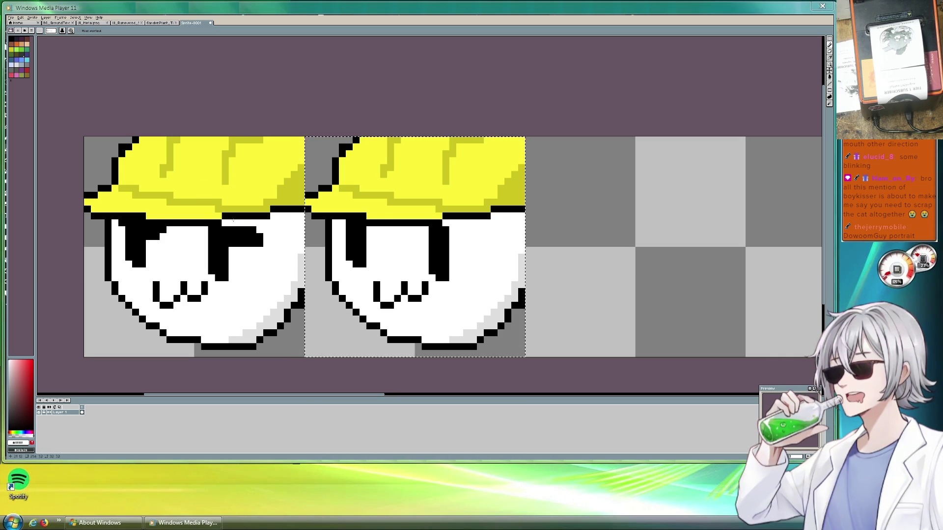
scroll(205, 187, "down", 3)
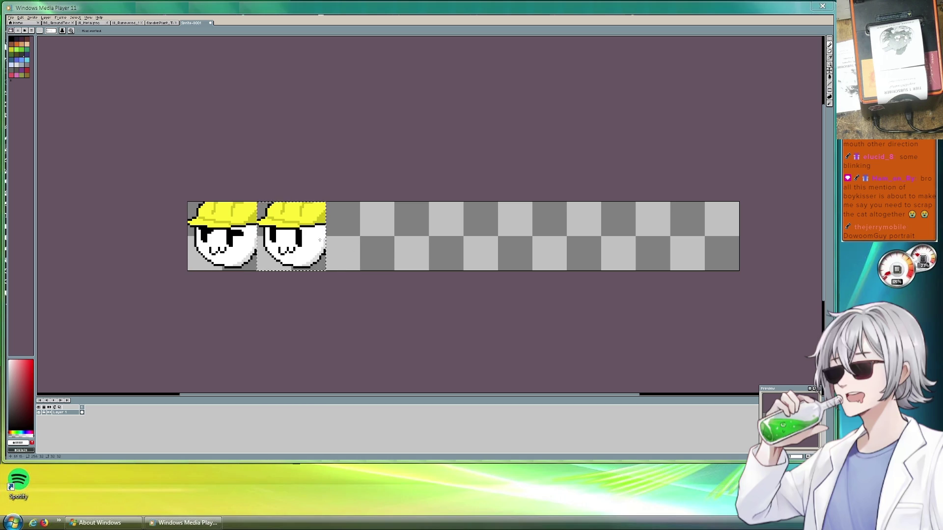
scroll(335, 247, "up", 3)
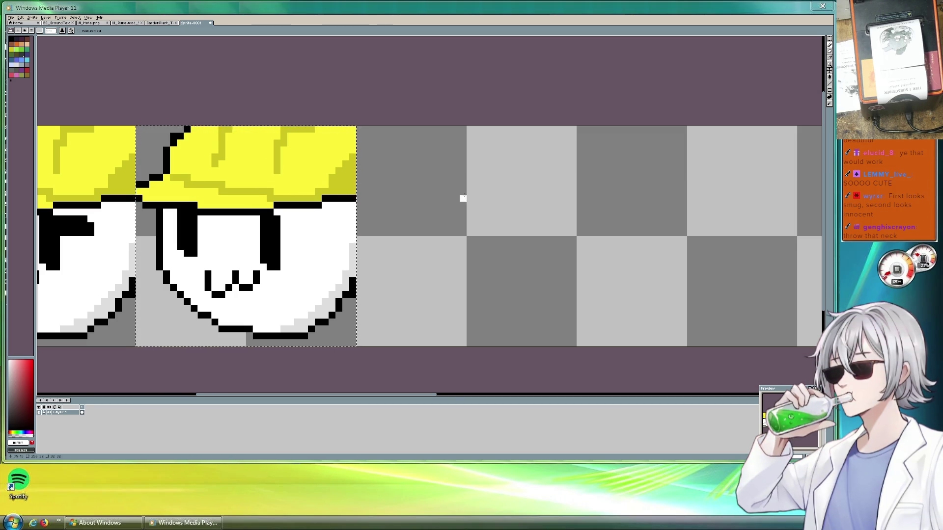
Ctrl-drag a duplicate of the second sprite into the next tile slot and commit it.
left_click(313, 234)
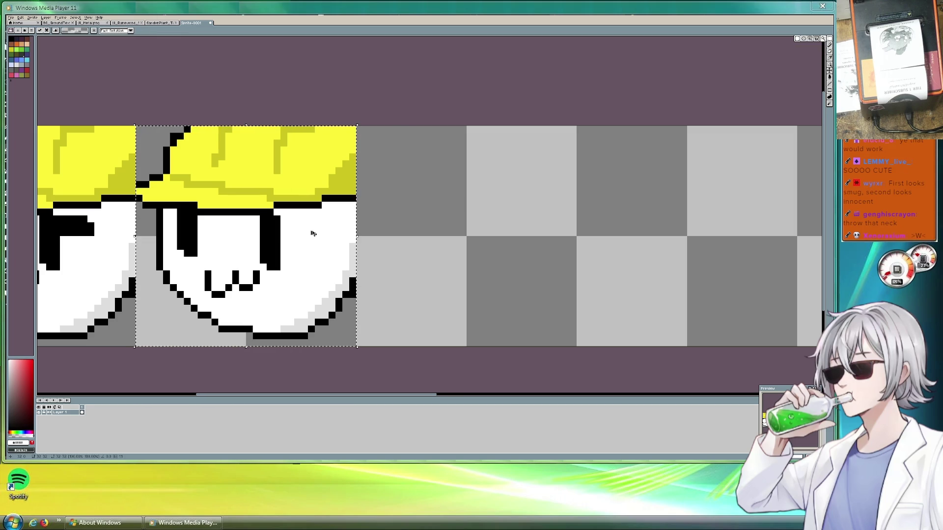
left_click_drag(313, 234, 474, 240)
left_click(607, 246)
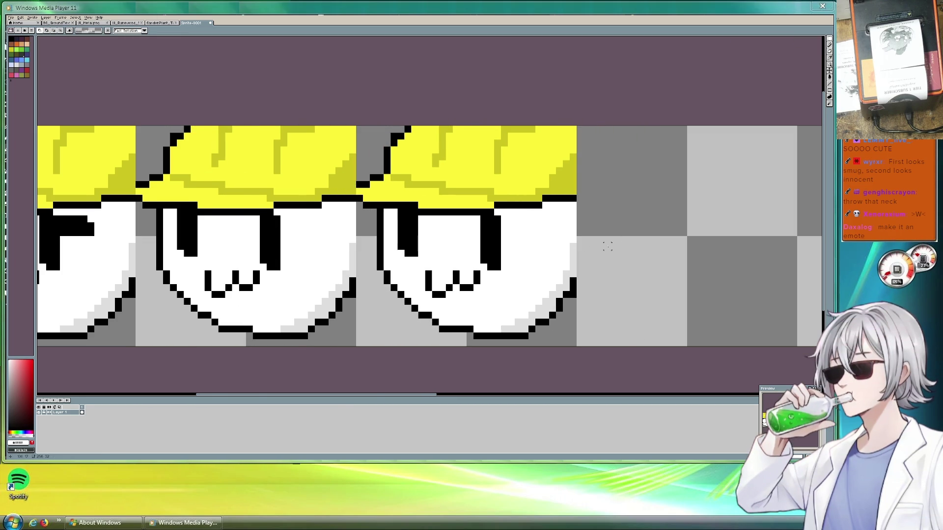
scroll(607, 246, "up", 1)
scroll(554, 260, "down", 2)
scroll(503, 231, "down", 1)
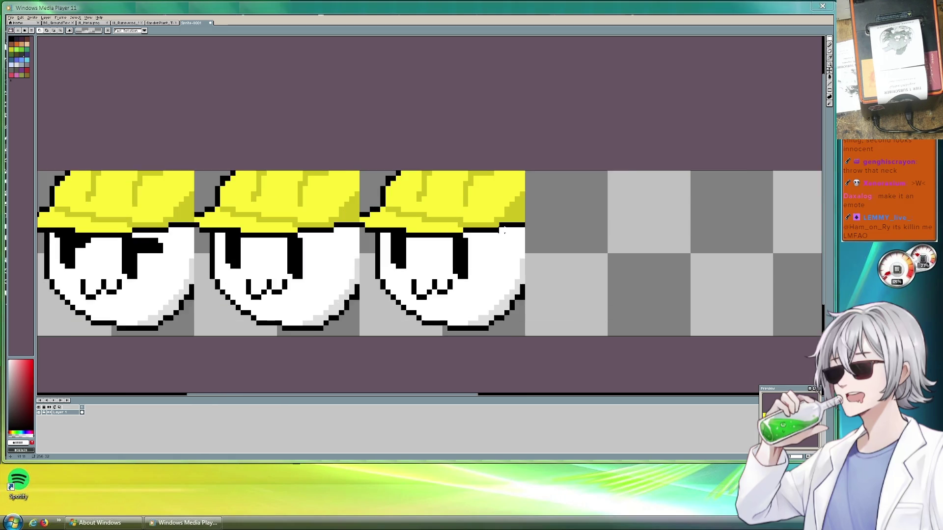
scroll(504, 231, "up", 1)
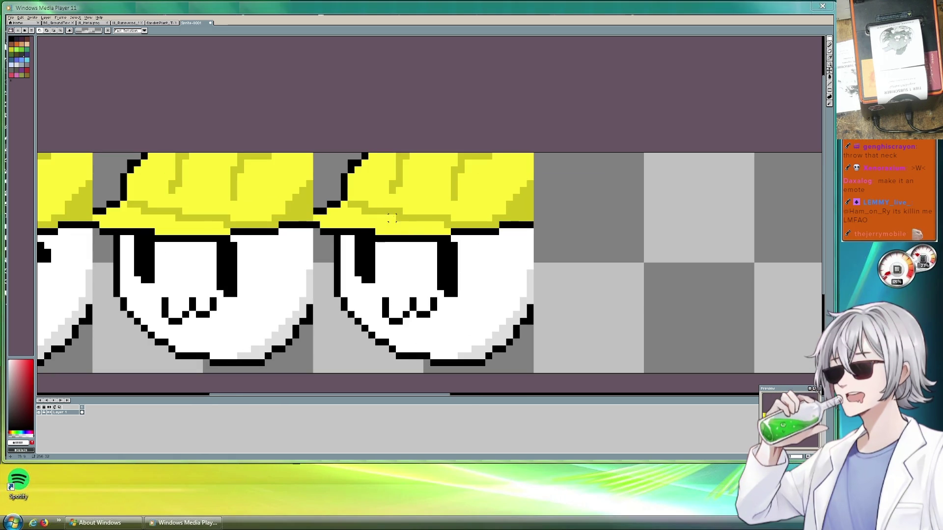
Erase the black brim line on the right face and paint white over its helmet.
left_click(830, 54)
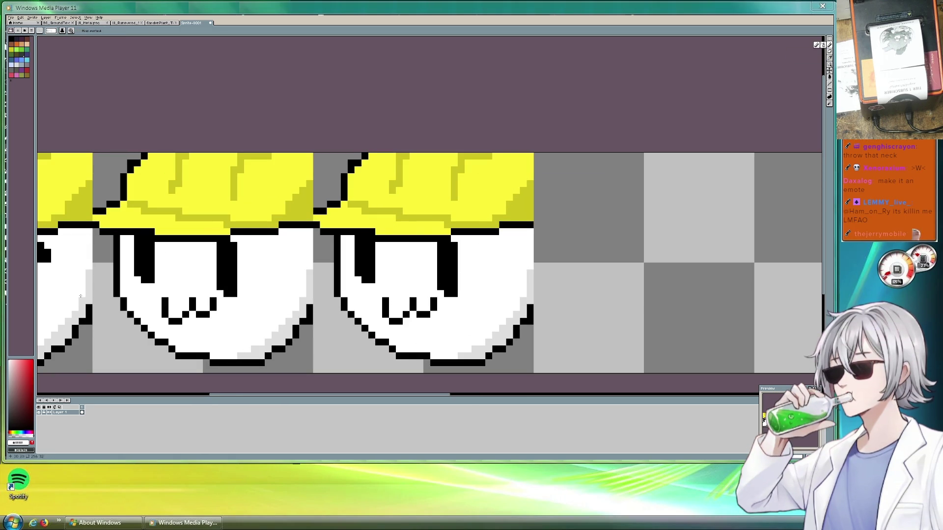
left_click(427, 239)
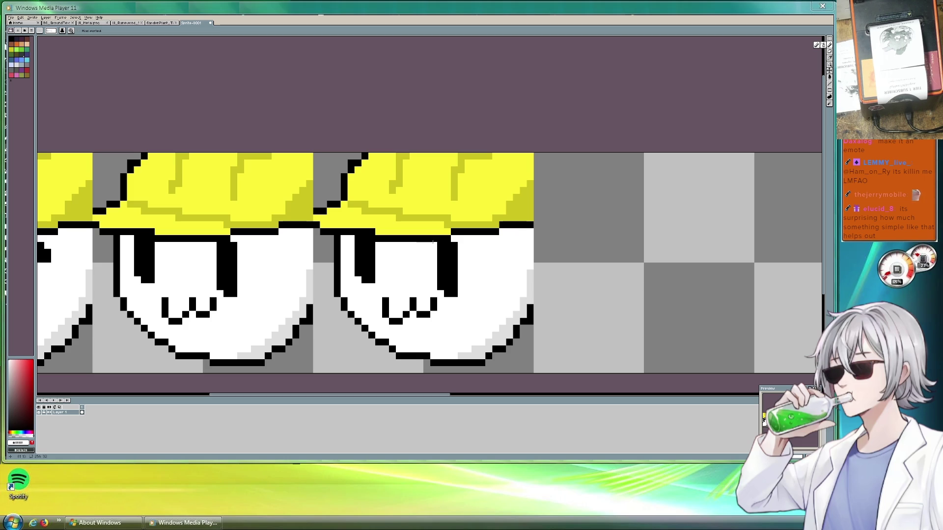
mouse_move(433, 236)
left_mouse_down()
mouse_move(425, 225)
mouse_move(377, 229)
left_mouse_up()
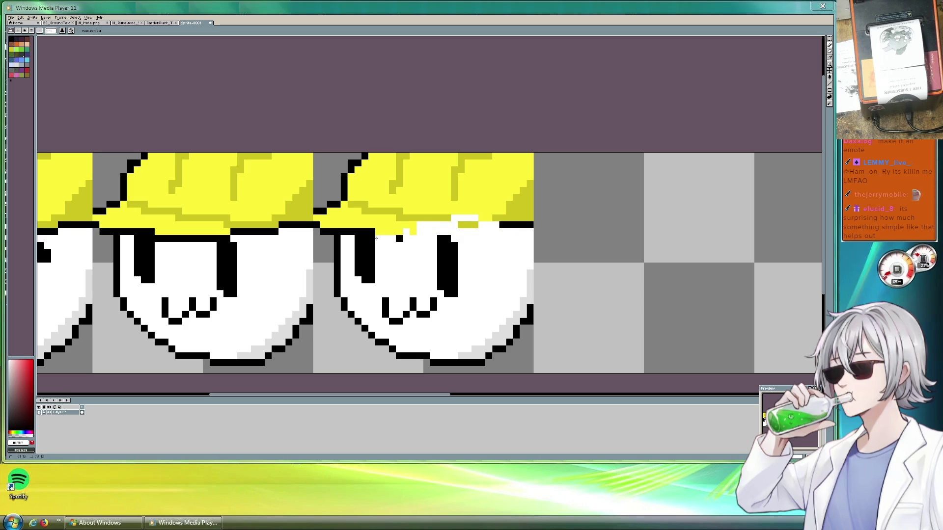
left_click(356, 224)
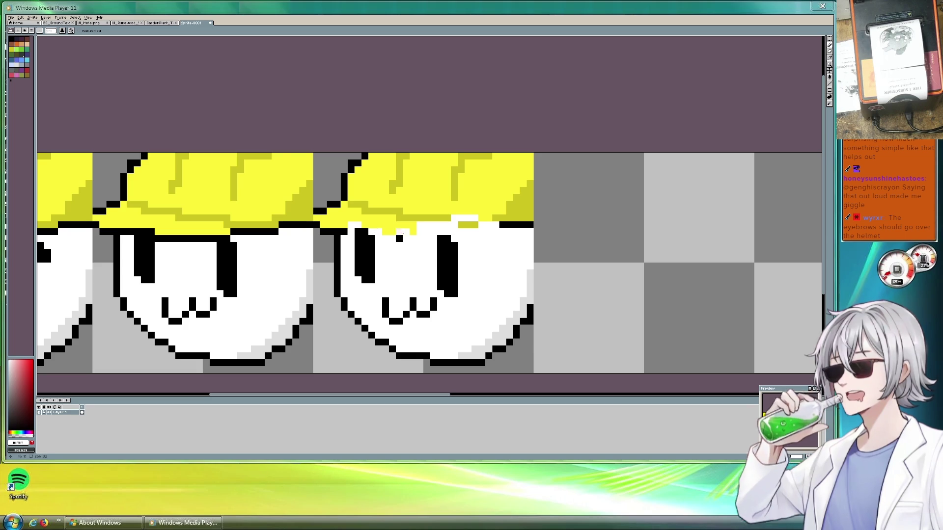
left_click_drag(346, 232, 454, 180)
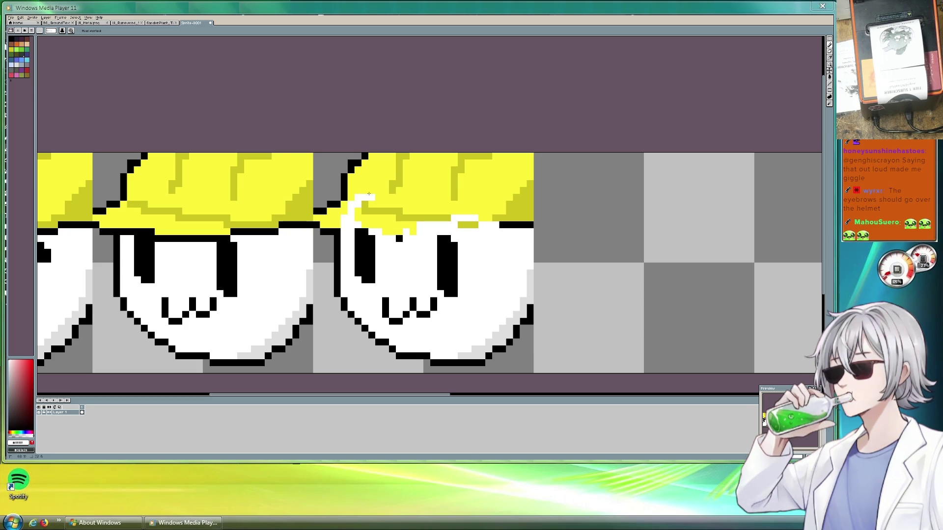
mouse_move(352, 215)
left_mouse_down()
mouse_move(371, 225)
mouse_move(389, 211)
mouse_move(379, 200)
left_mouse_up()
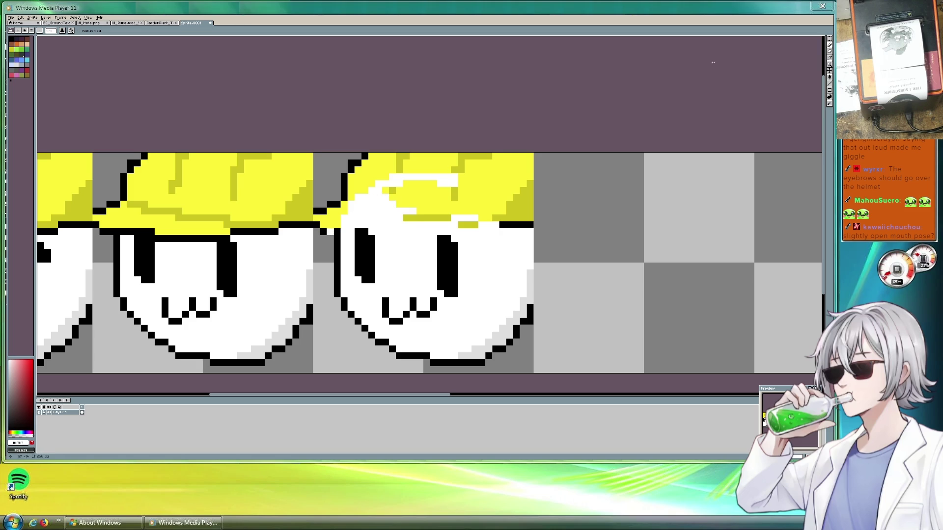
Erase the remaining helmet pixels and stray outline bits with the Eraser.
left_click(829, 52)
left_click_drag(324, 231, 317, 211)
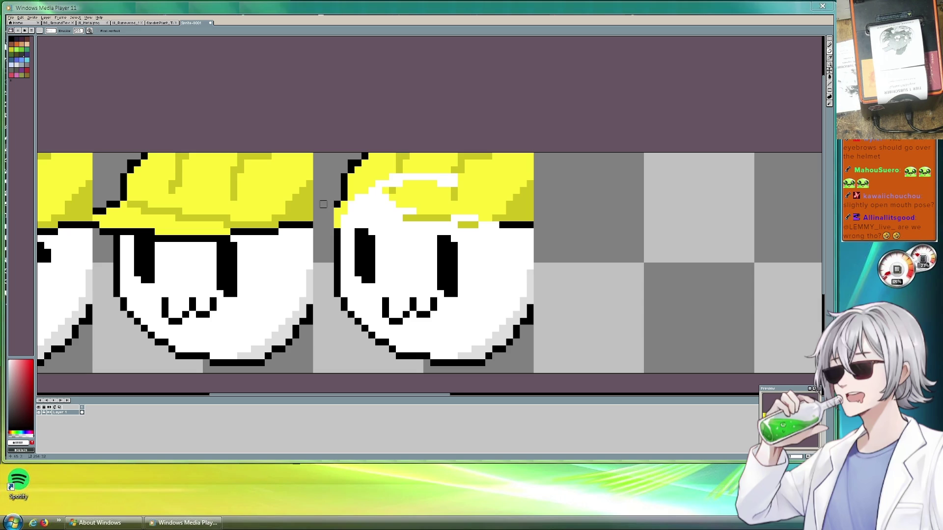
mouse_move(345, 201)
left_mouse_down()
mouse_move(523, 197)
mouse_move(502, 190)
left_mouse_up()
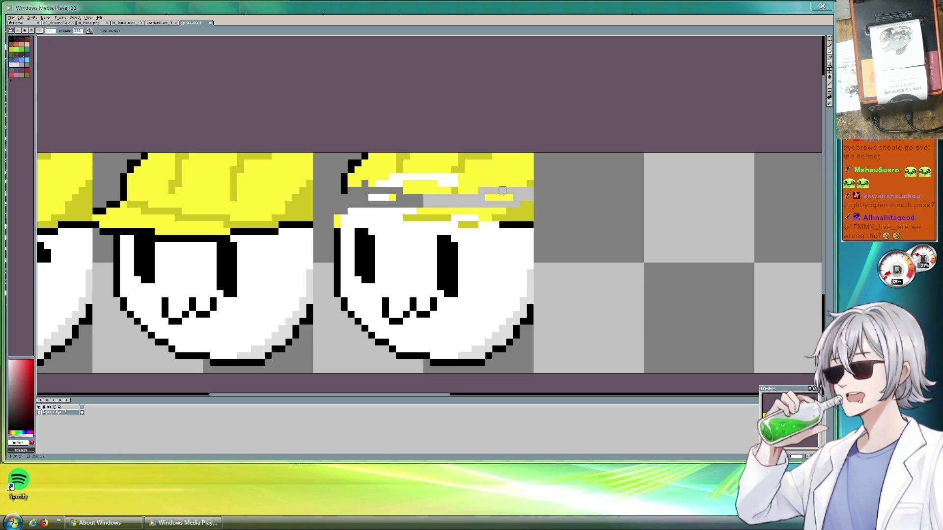
mouse_move(385, 197)
left_mouse_down()
mouse_move(351, 183)
mouse_move(503, 184)
mouse_move(468, 163)
mouse_move(523, 204)
mouse_move(474, 218)
mouse_move(399, 211)
mouse_move(495, 210)
left_mouse_up()
mouse_move(344, 218)
left_mouse_down()
mouse_move(338, 224)
mouse_move(385, 211)
mouse_move(347, 211)
mouse_move(496, 218)
left_mouse_up()
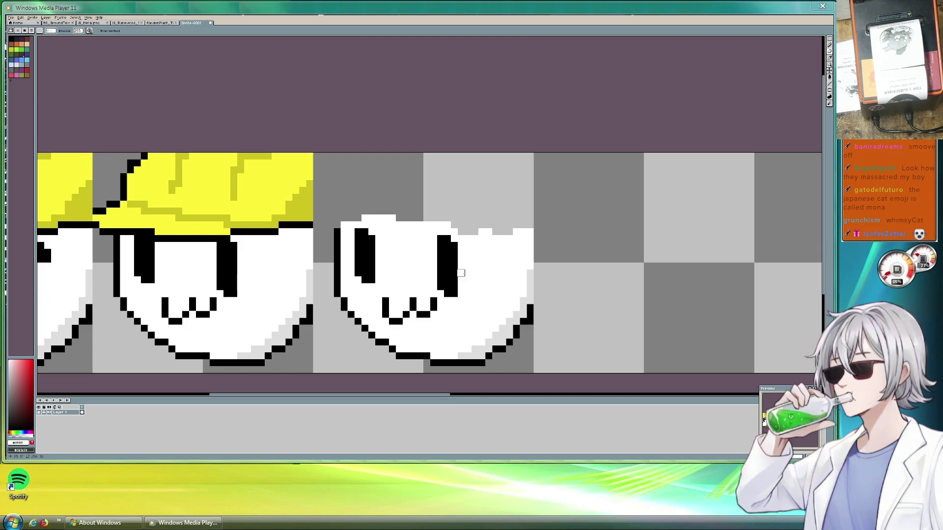
scroll(460, 273, "down", 1)
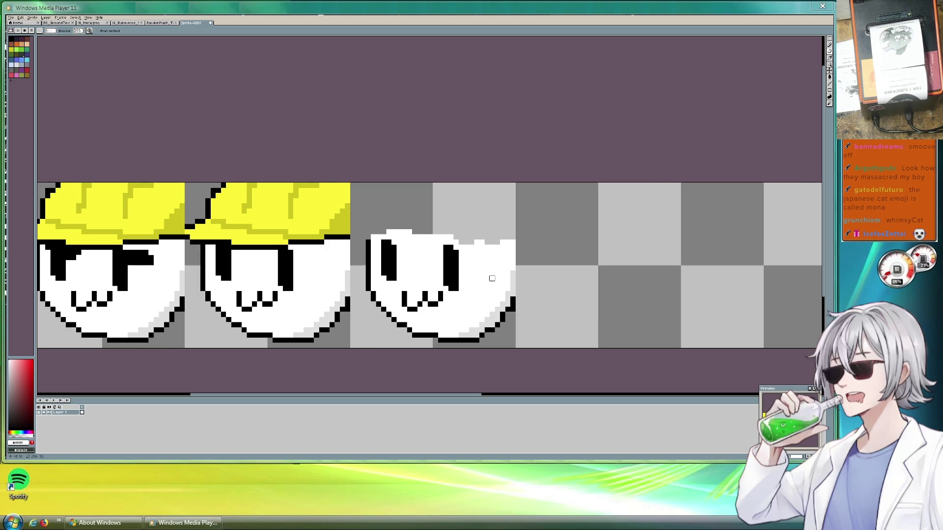
Eyedrop black from the outline and draw a bent antenna line above the bare head.
scroll(532, 280, "up", 2)
scroll(511, 280, "down", 1)
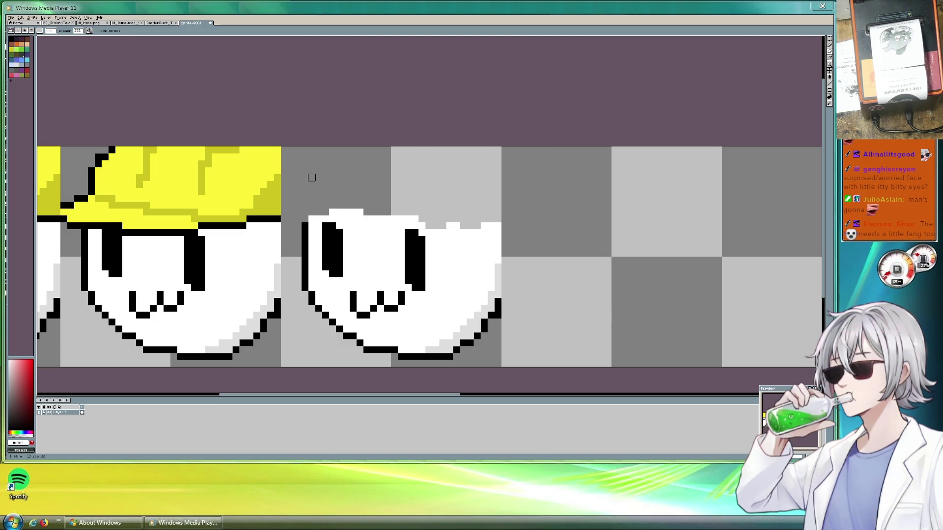
left_click(304, 233, "alt")
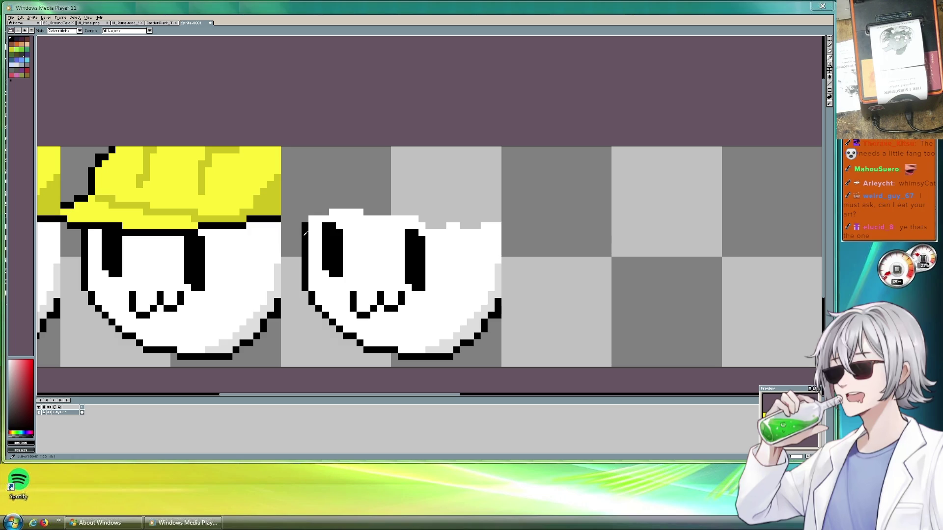
key("b")
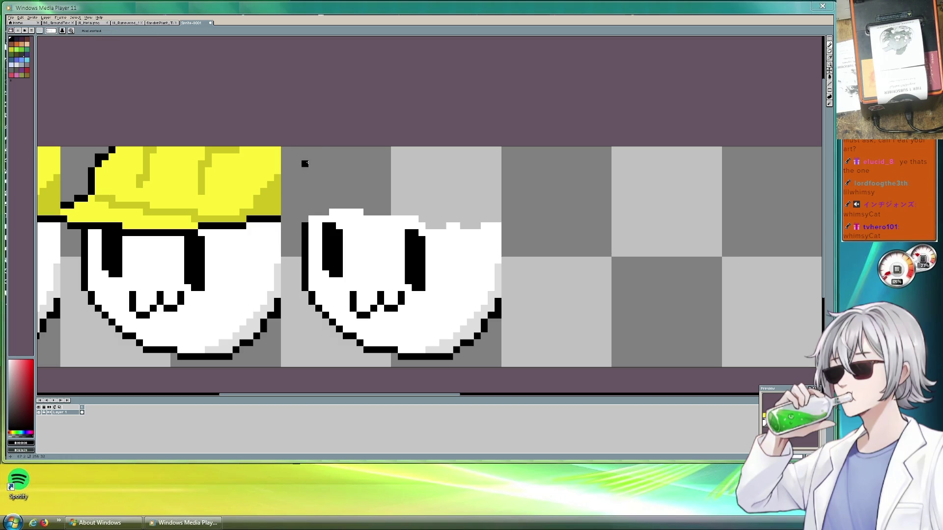
left_click_drag(311, 163, 345, 136)
mouse_move(310, 166)
left_mouse_down()
mouse_move(333, 198)
mouse_move(506, 233)
left_mouse_up()
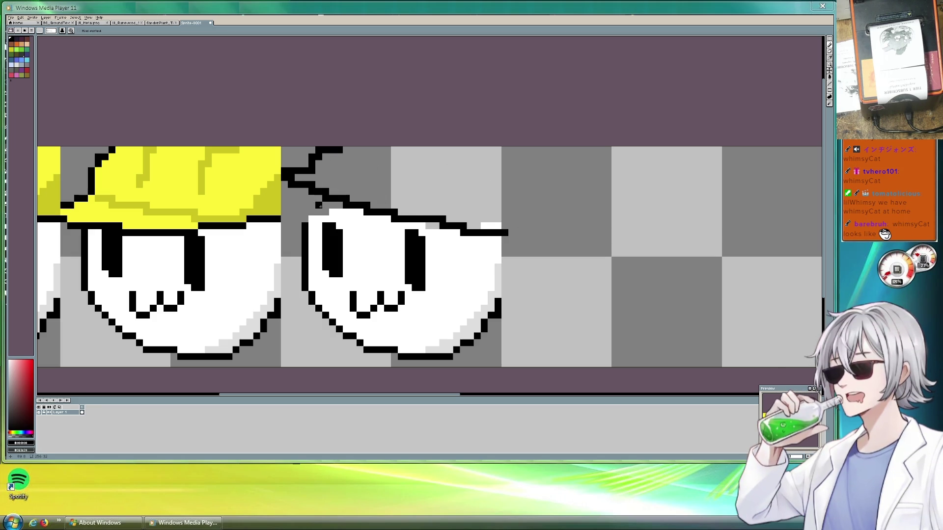
Draw the black top outline of the bare head, filling gaps and adding a small bump.
left_click_drag(333, 205, 372, 227)
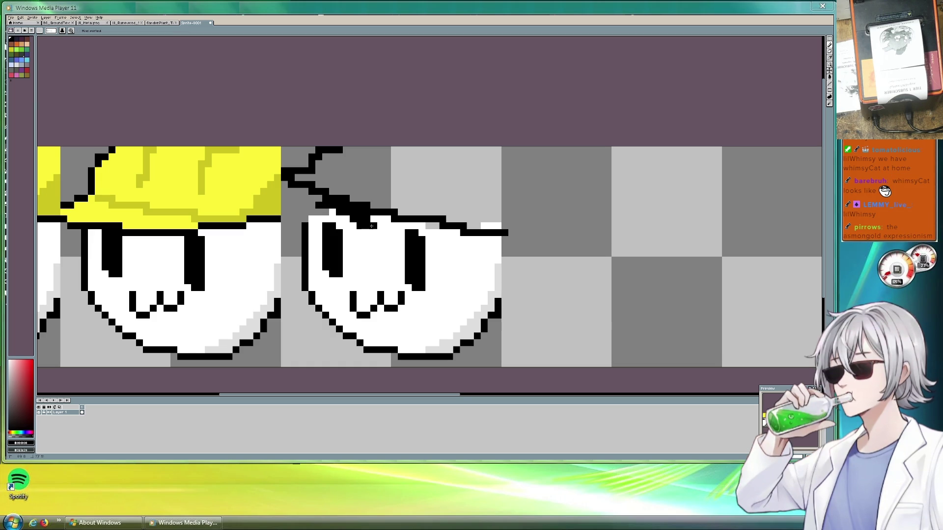
left_click(312, 207)
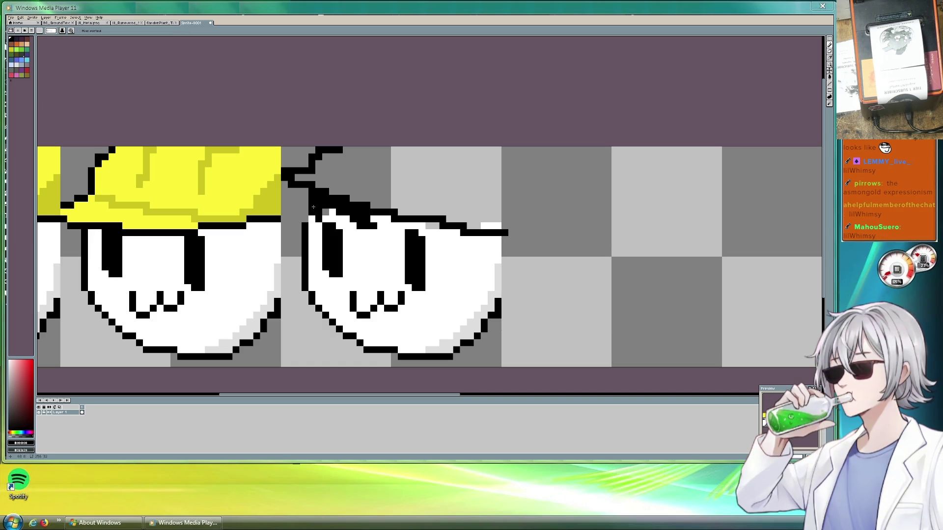
left_click(427, 227)
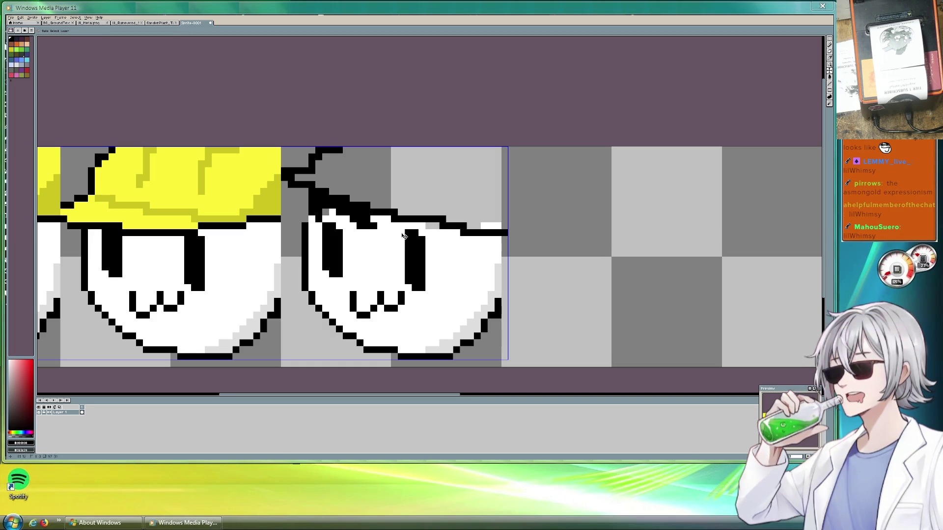
key("ctrl+z")
key("ctrl+z")
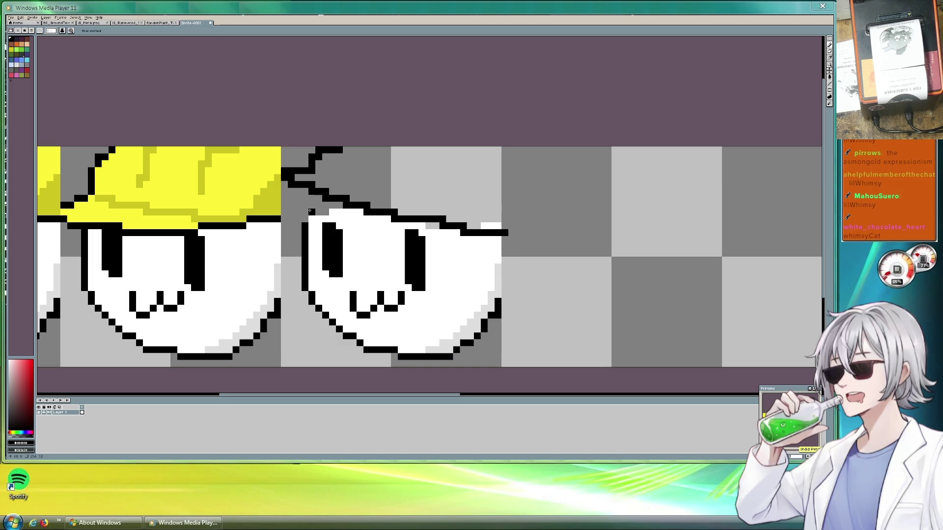
mouse_move(304, 217)
left_mouse_down()
mouse_move(328, 204)
mouse_move(323, 197)
left_mouse_up()
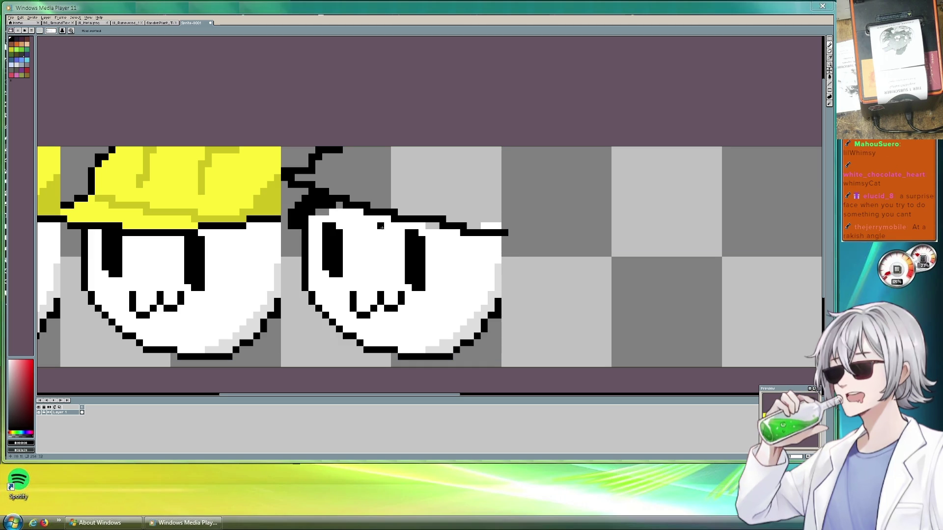
mouse_move(462, 245)
left_mouse_down()
mouse_move(442, 227)
mouse_move(457, 233)
left_mouse_up()
left_click(450, 218)
left_click(425, 213)
left_click(434, 212)
left_click_drag(416, 206, 408, 212)
left_click(423, 206)
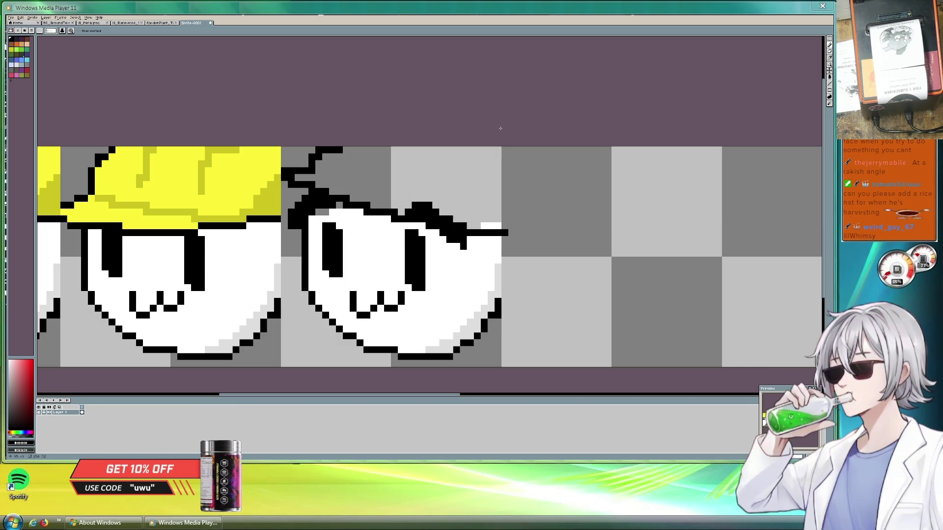
Erase the stray black pixels at the antenna tip and atop the right head.
key("b")
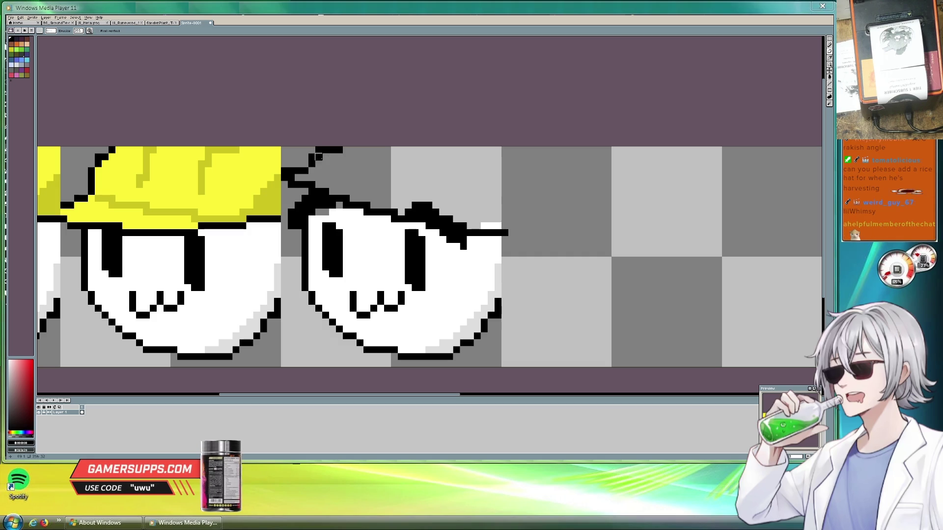
left_click(337, 150)
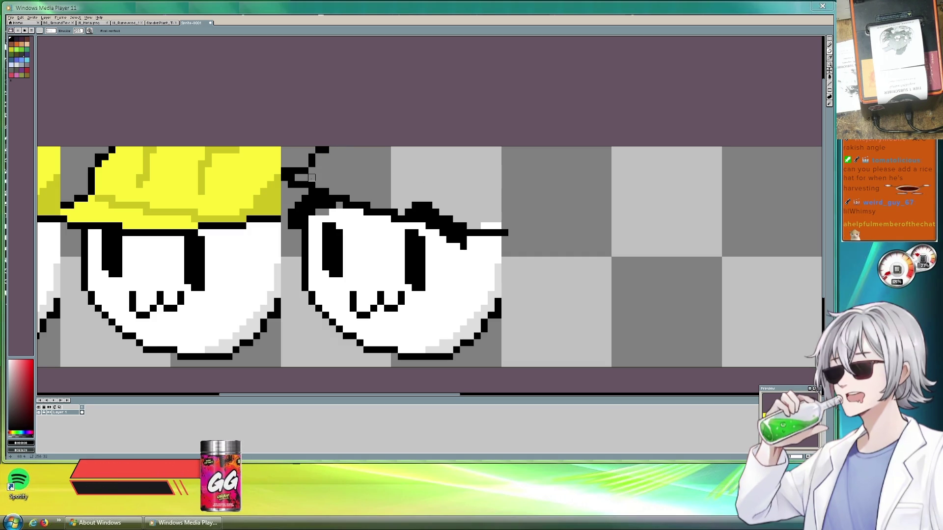
left_click(346, 198)
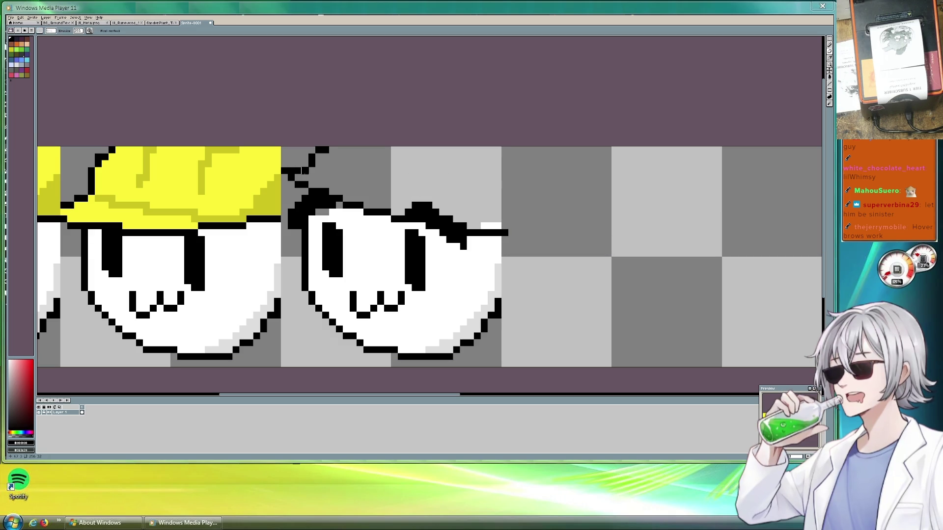
Draw a new helmet's right edge and fill the shape with the brighter helmet yellow.
left_click(191, 212, "alt")
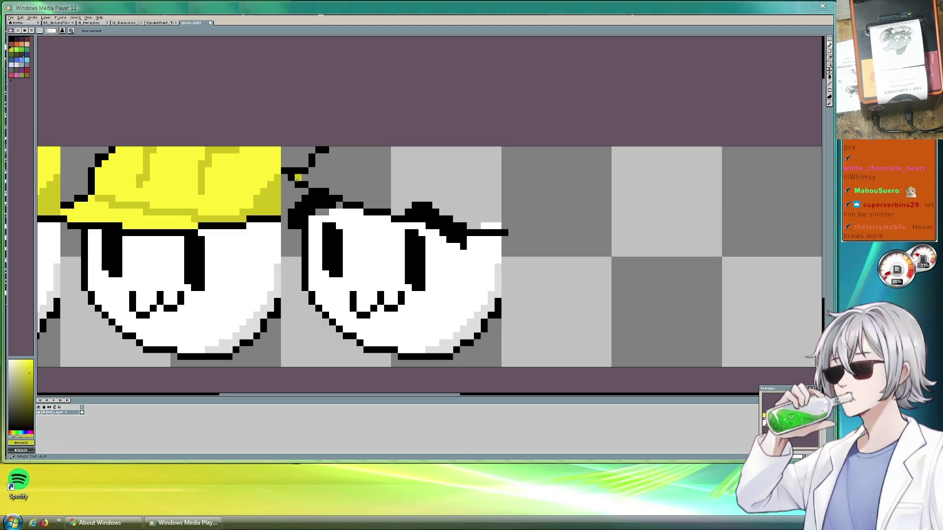
left_click(173, 198, "alt")
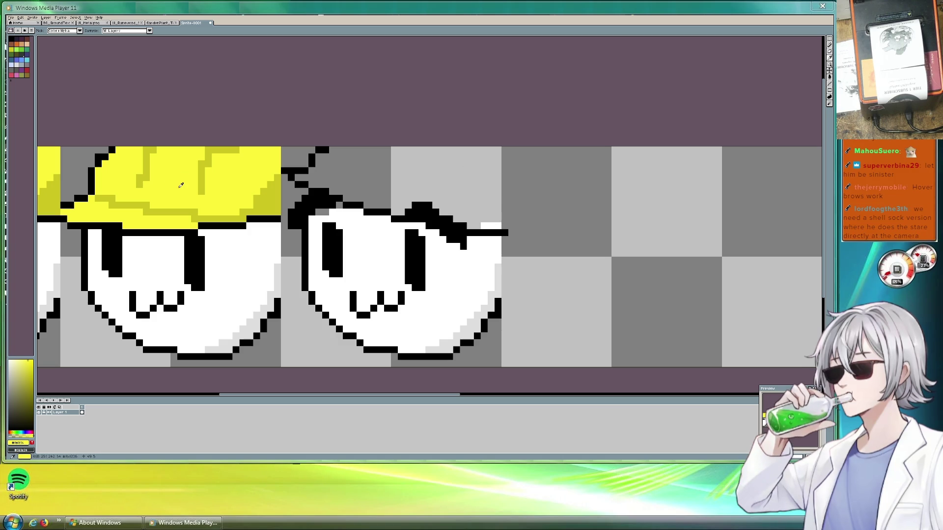
left_click_drag(498, 227, 497, 149)
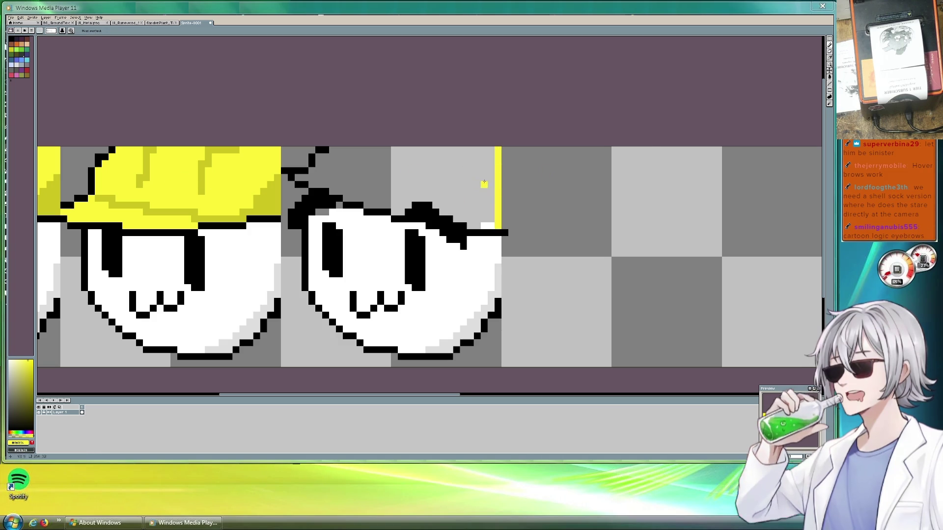
key("g")
left_click(408, 171)
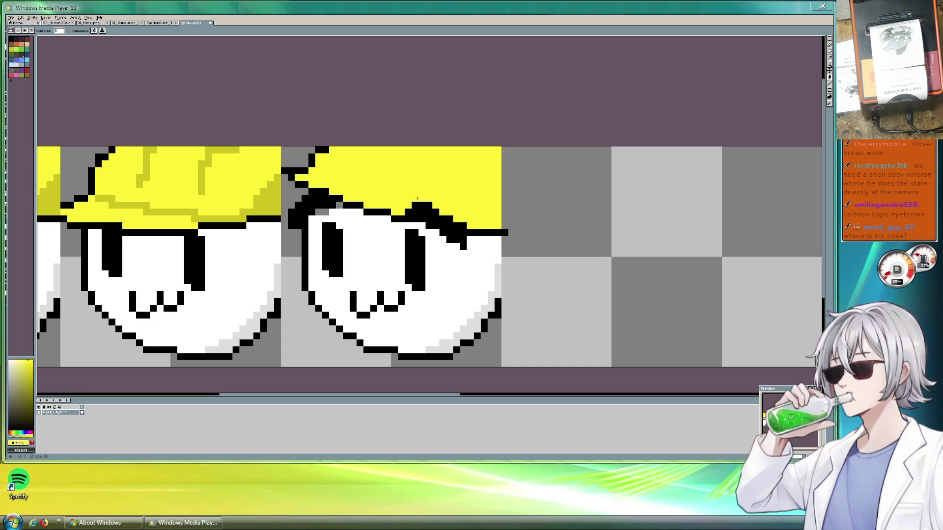
Shade the brim and hat with darker-yellow strokes, erasing overflow pixels right of the helmet.
key("i")
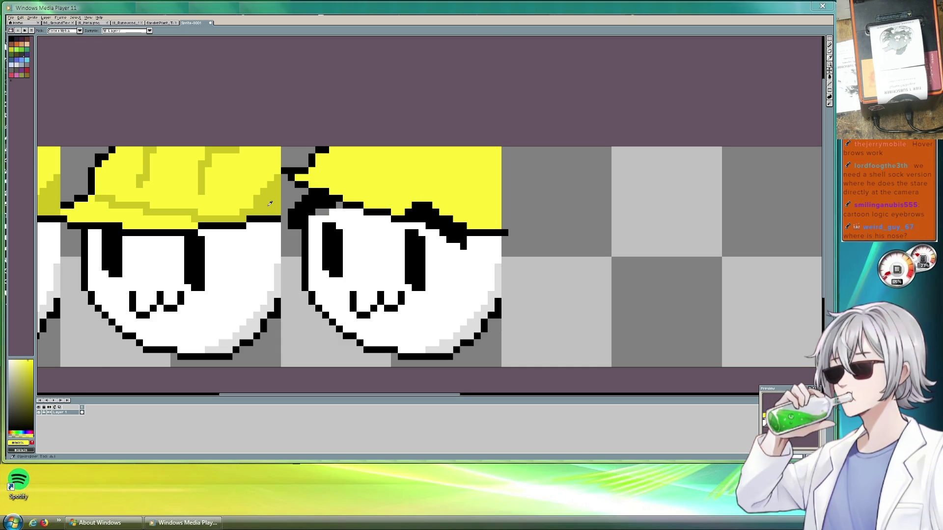
left_click(269, 204)
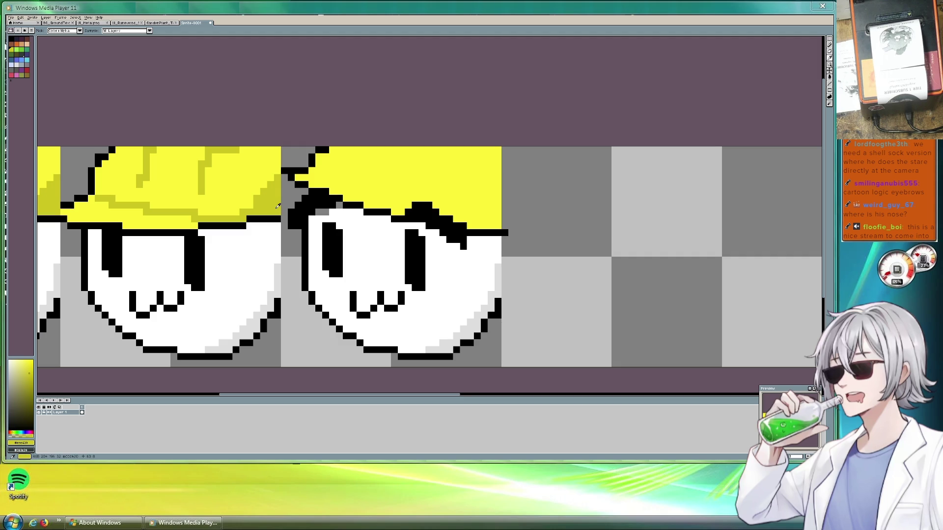
key("b")
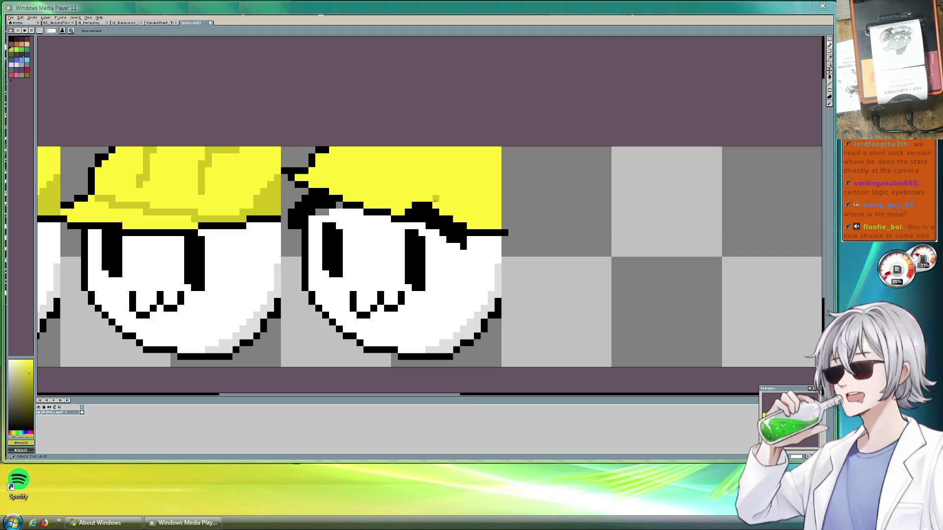
mouse_move(457, 219)
left_mouse_down()
mouse_move(478, 211)
mouse_move(476, 224)
mouse_move(481, 211)
left_mouse_up()
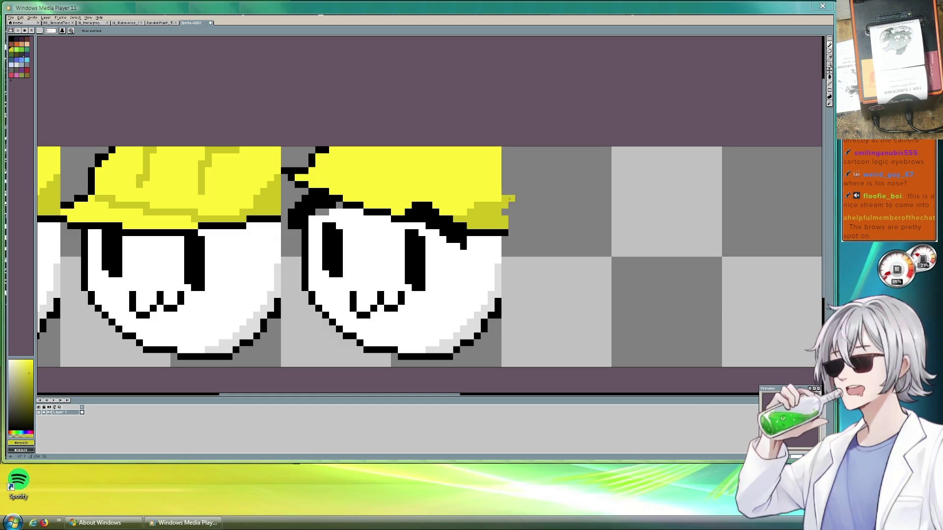
key("e")
left_click_drag(512, 191, 511, 240)
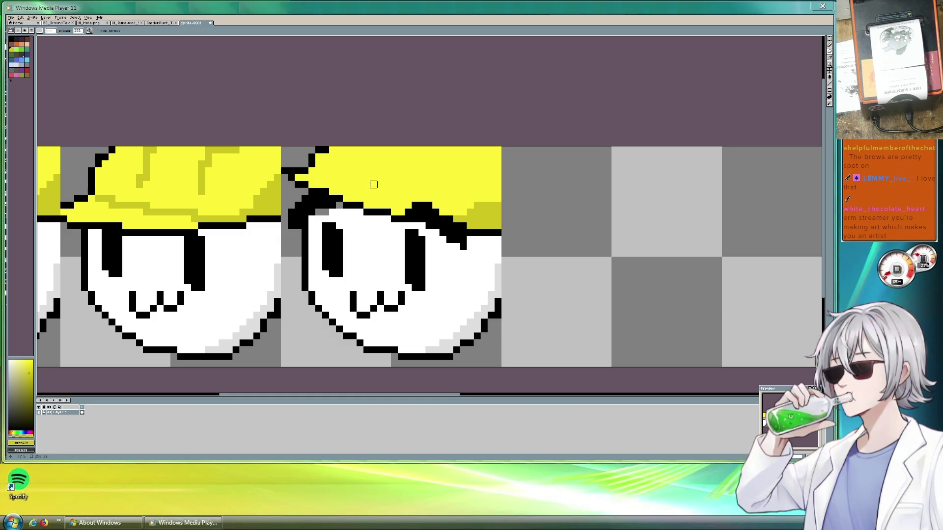
key("b")
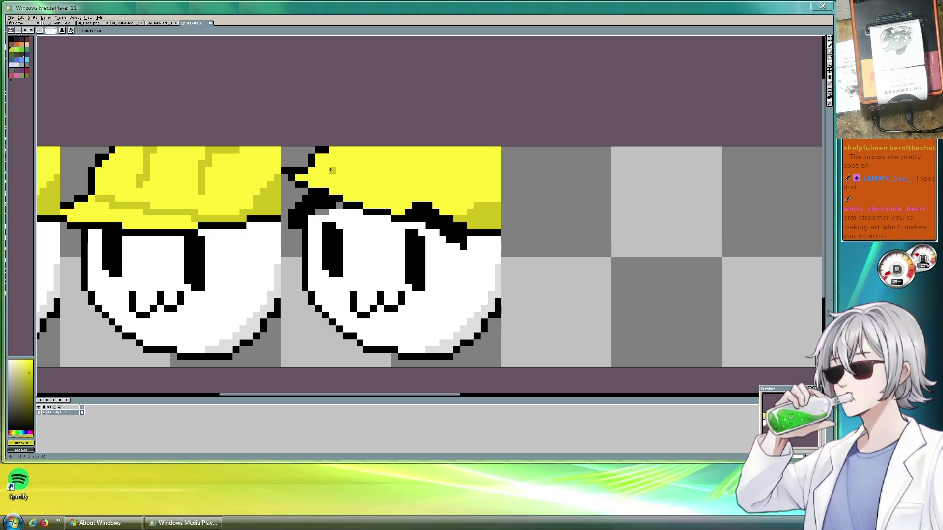
left_click_drag(331, 158, 423, 196)
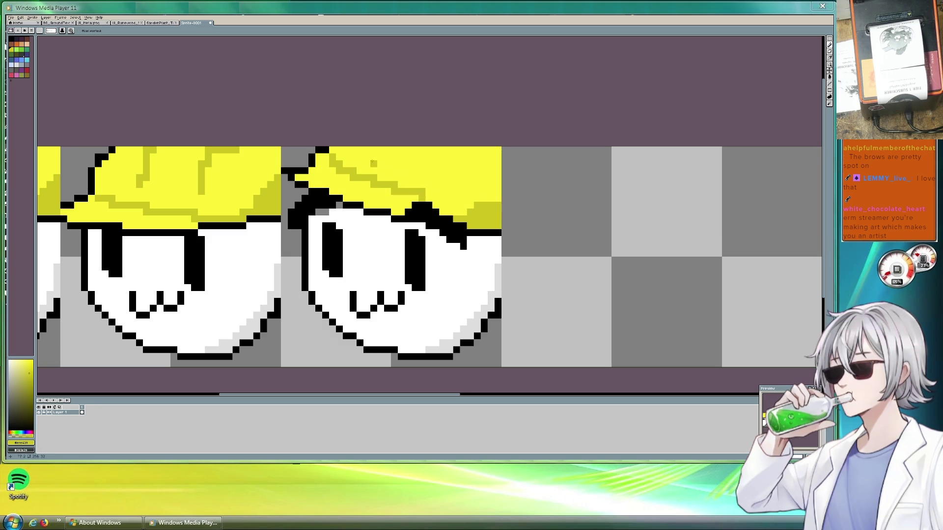
left_click_drag(372, 164, 374, 147)
left_click_drag(428, 178, 442, 155)
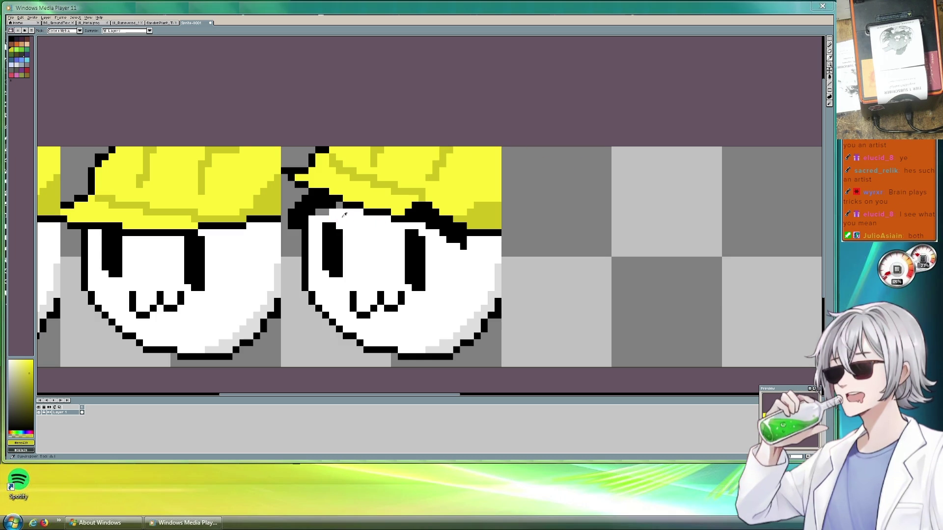
Add two black pixels below the second face's mouth and whiten a stray black pixel.
left_click(344, 216, "alt")
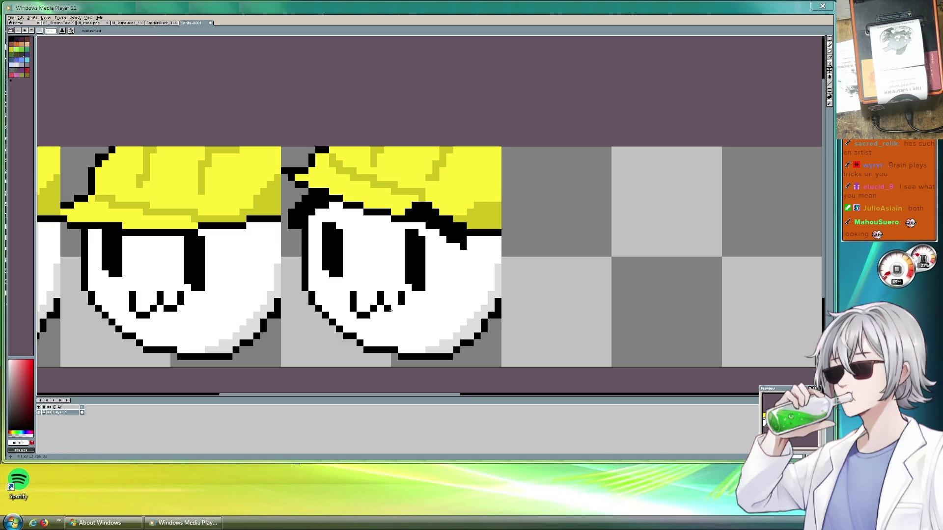
left_click(381, 301, "alt")
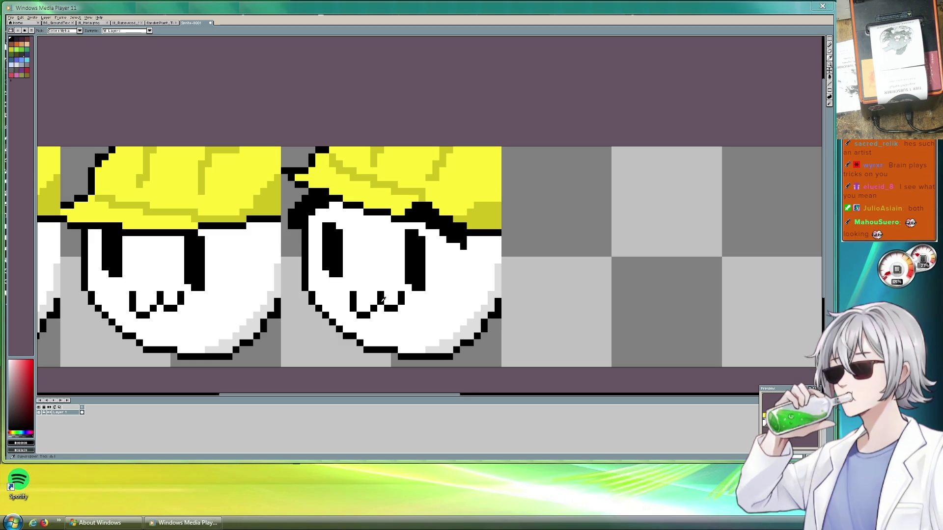
left_click(365, 320)
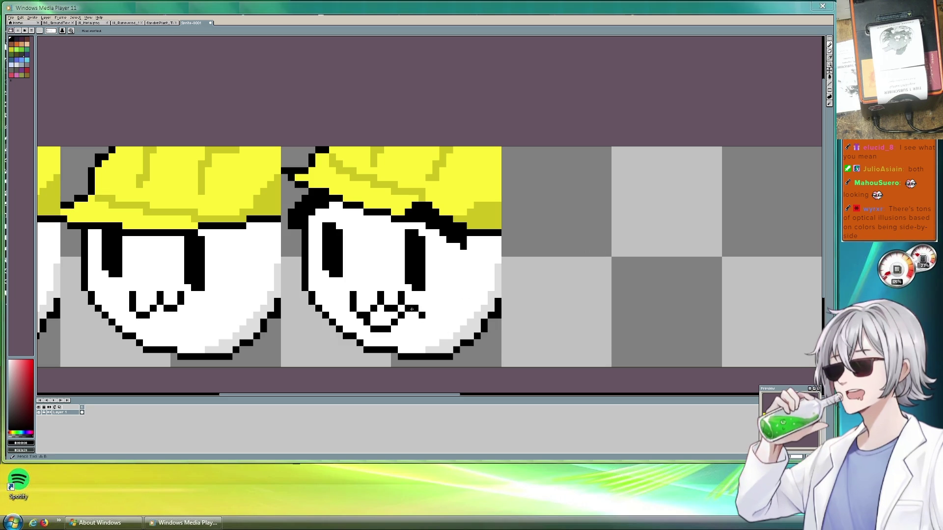
left_click(432, 306, "alt")
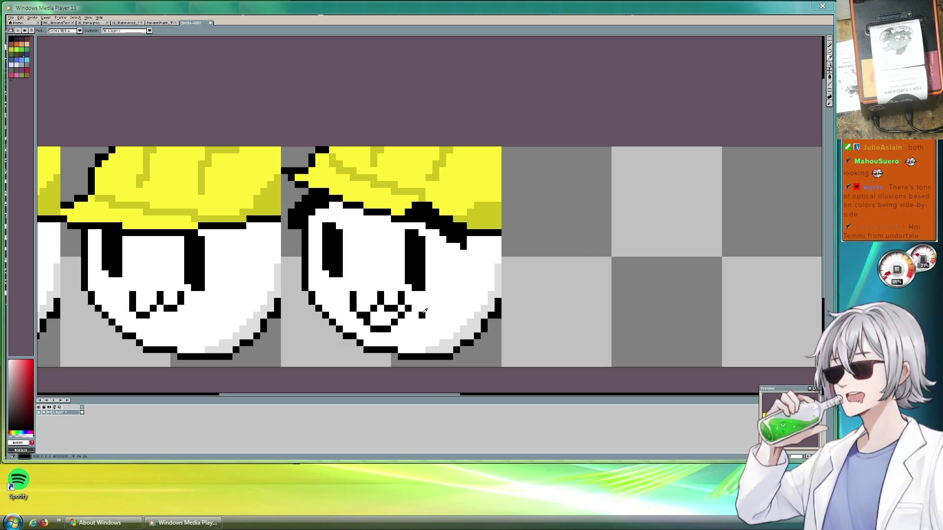
left_click(421, 315)
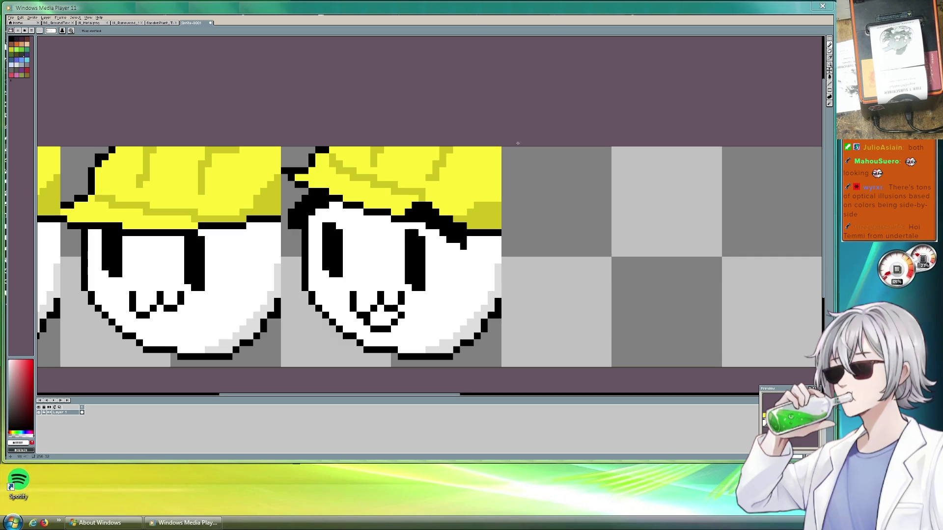
Fill the second face's mouth with pink and lighten the pink along its right edge.
left_click(16, 75)
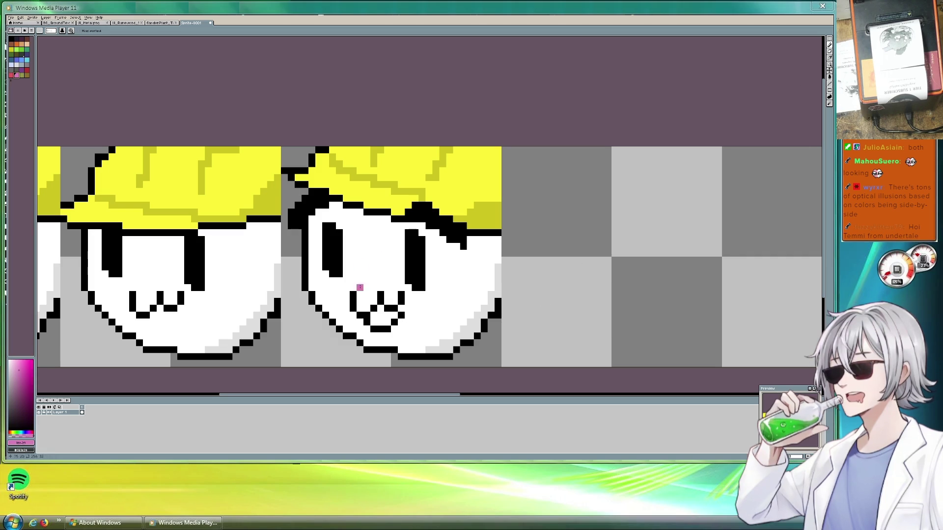
left_click_drag(373, 317, 381, 322)
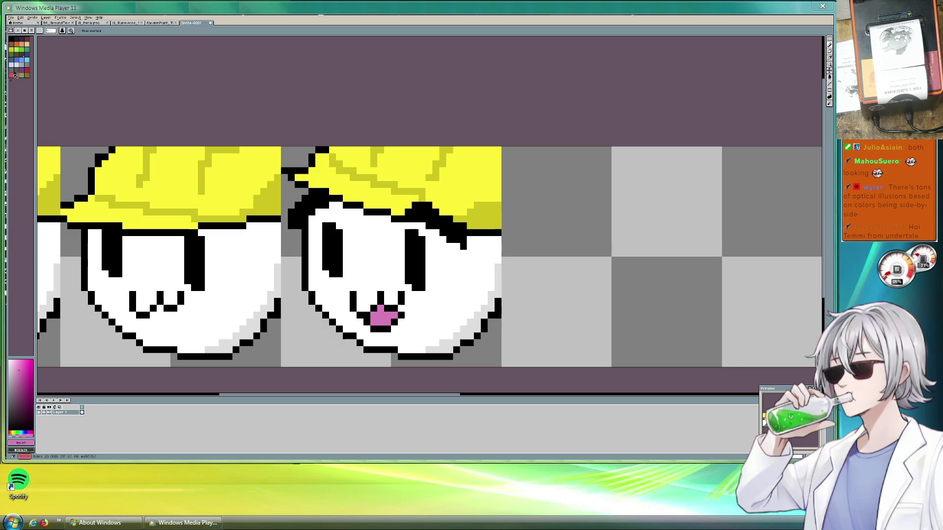
left_click(15, 366)
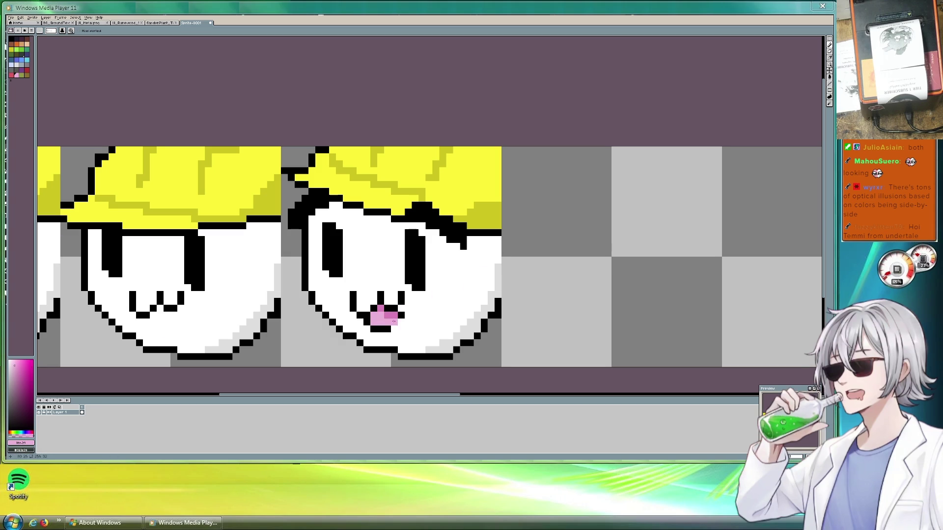
left_click(395, 315)
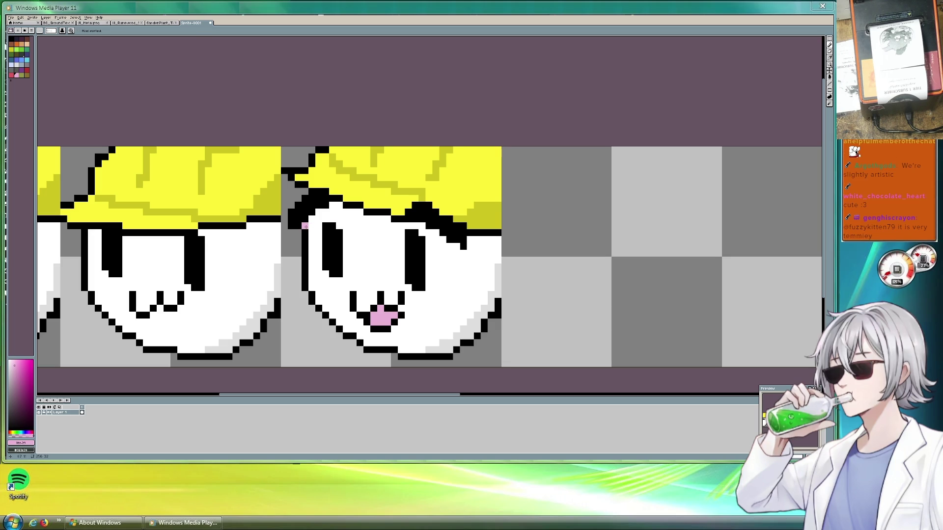
key("e")
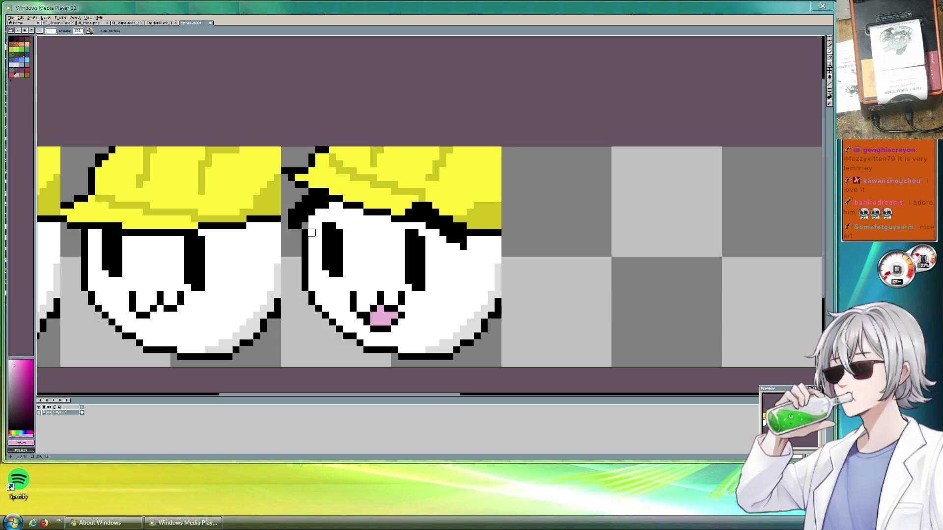
key("v")
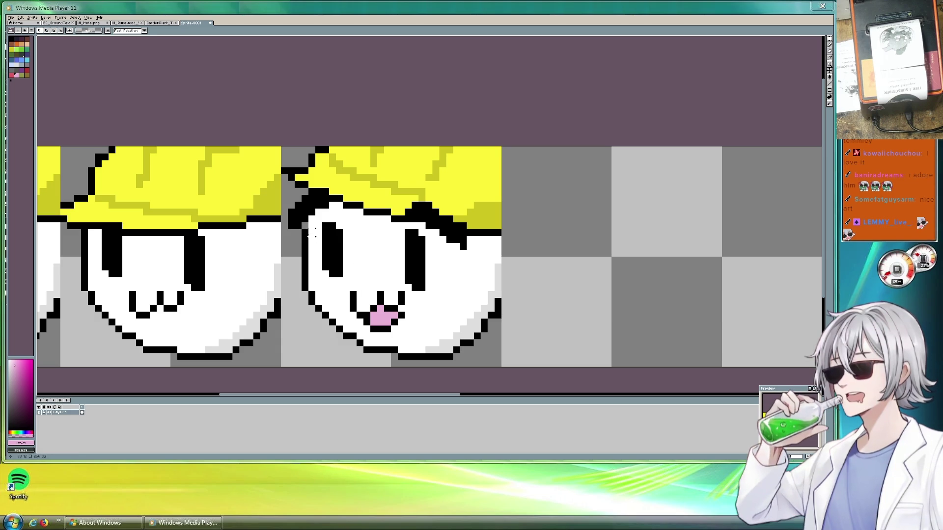
key("i")
left_click(309, 232)
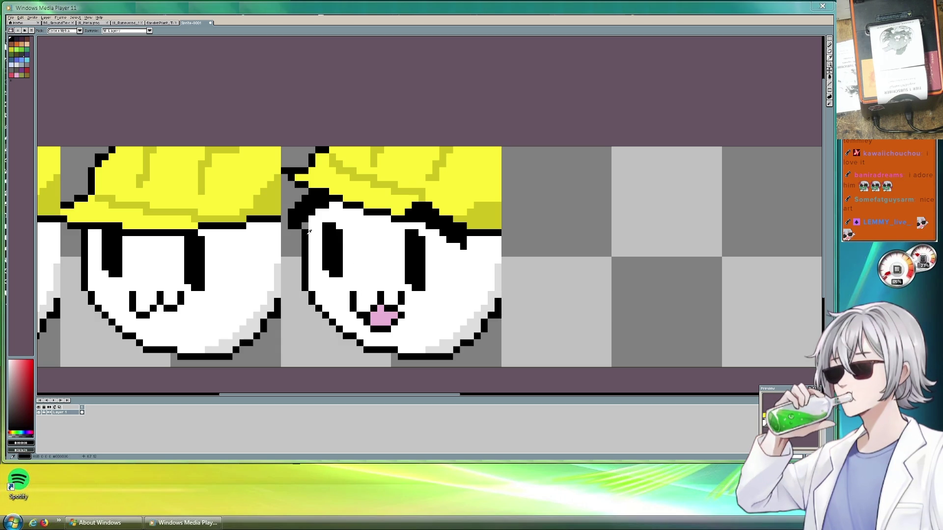
key("v")
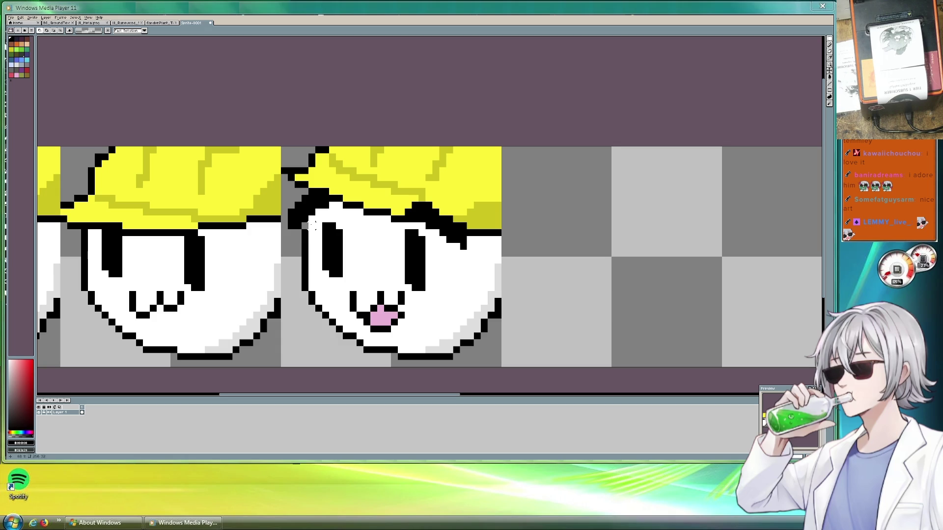
key("b")
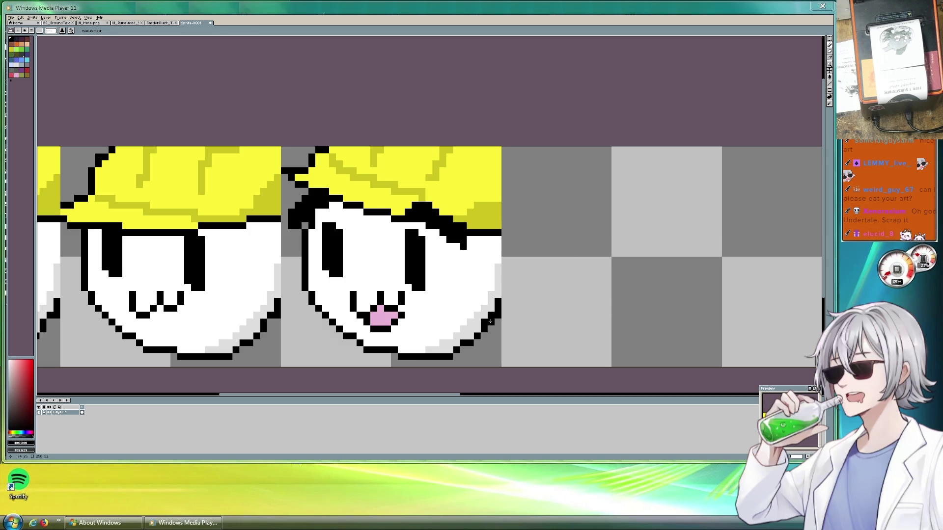
Add a black cheek-outline pixel and fill the lower-right cheek gap with white.
scroll(448, 321, "down", 1)
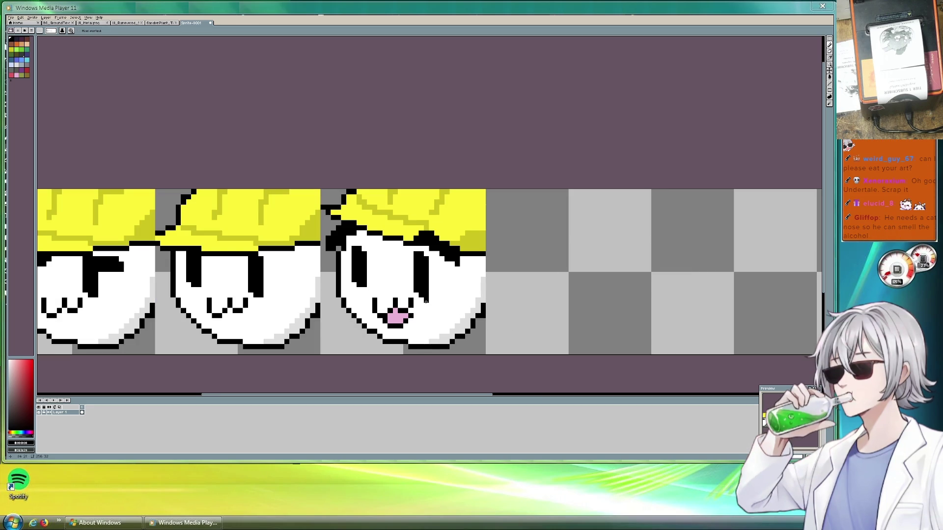
scroll(432, 302, "down", 1)
scroll(417, 305, "up", 2)
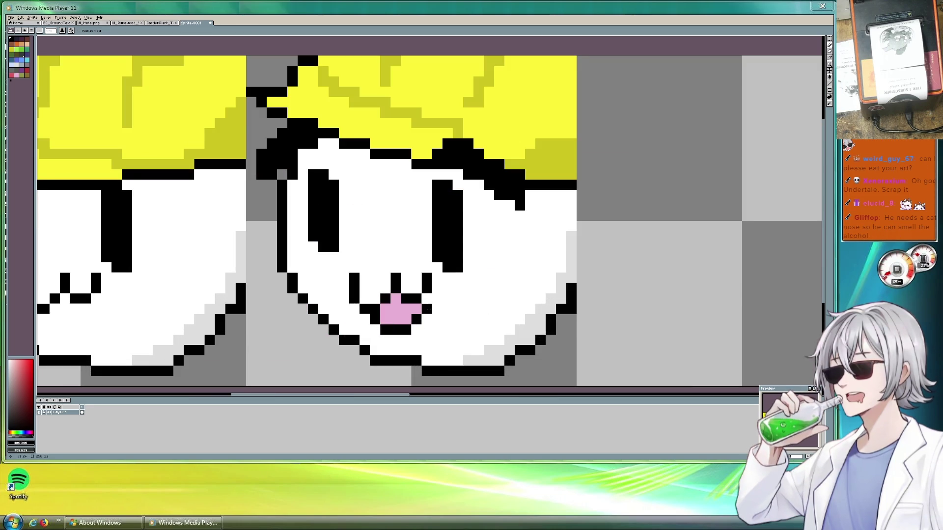
left_click(478, 310)
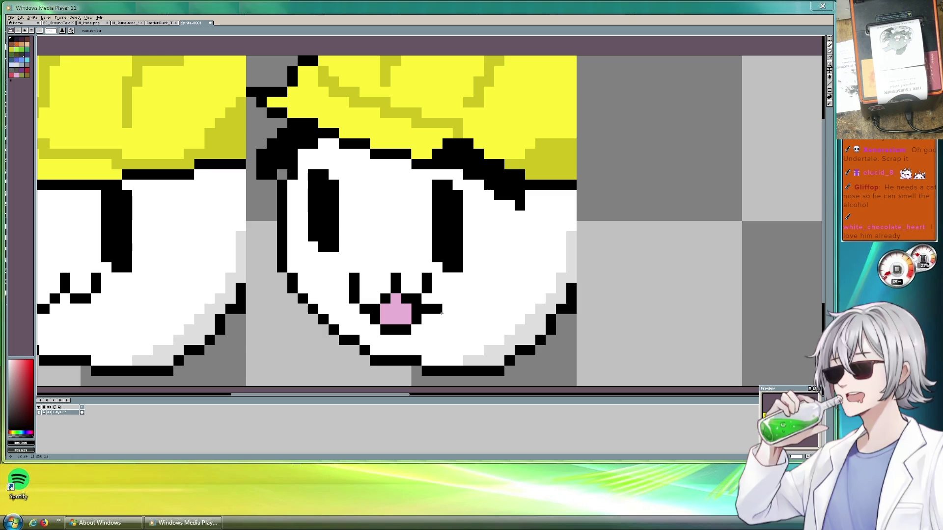
left_click(441, 310, "alt")
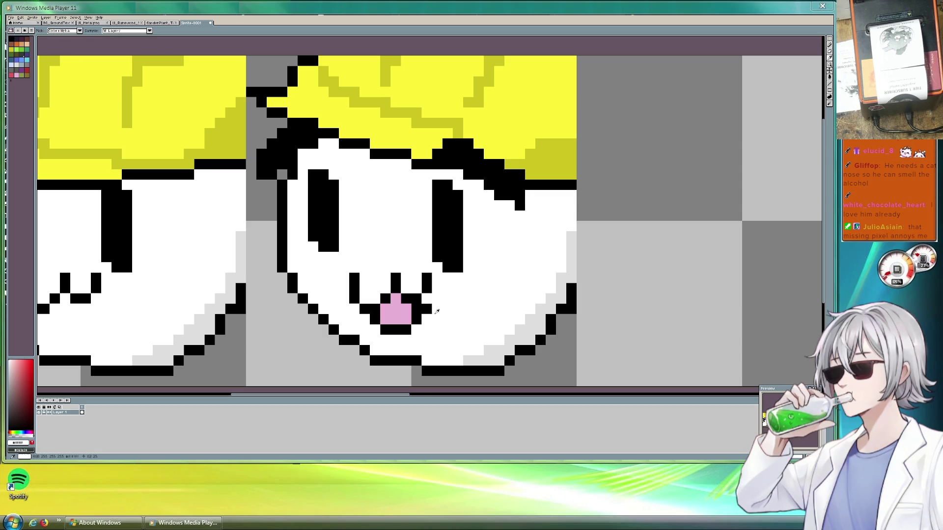
left_click(551, 340)
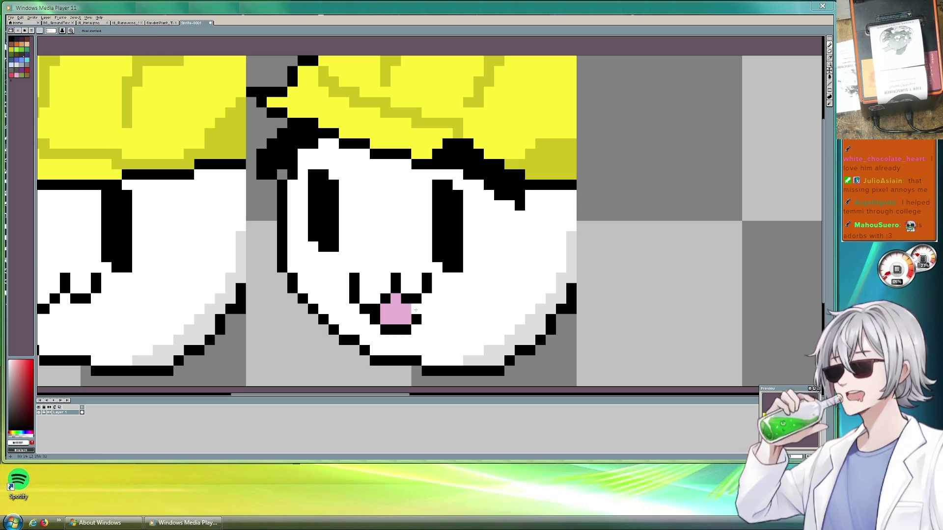
Close the black outline gaps beside the pink mouth and recolour one adjacent pixel pink.
left_click(415, 300, "alt")
left_click(431, 297)
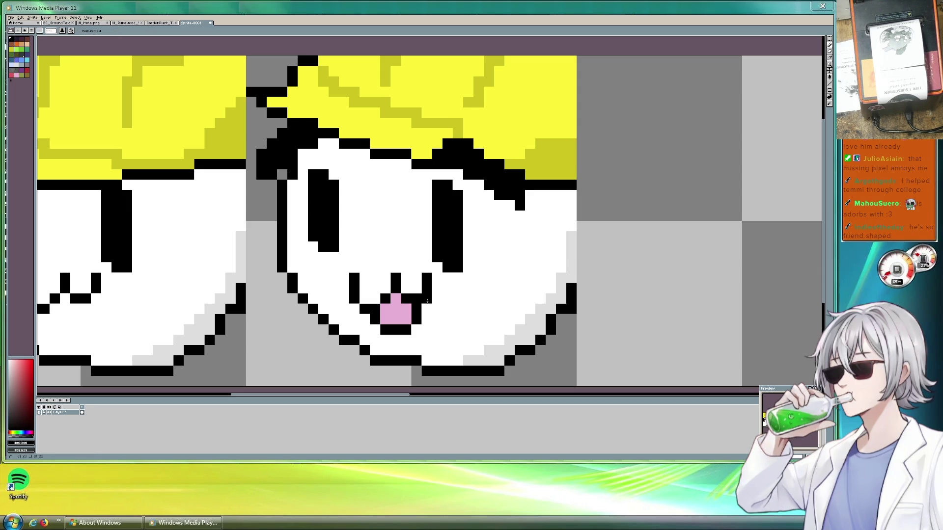
left_click(427, 308)
left_click(403, 315, "alt")
left_click(416, 310)
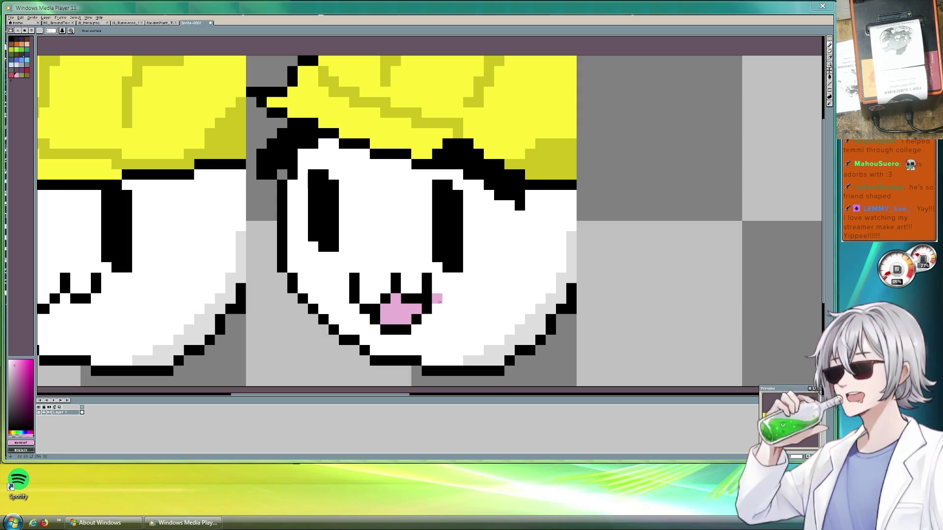
left_click(416, 300)
key("ctrl+z")
Marquee-select the second hard-hat sprite frame.
scroll(506, 310, "down", 2)
scroll(506, 310, "down", 1)
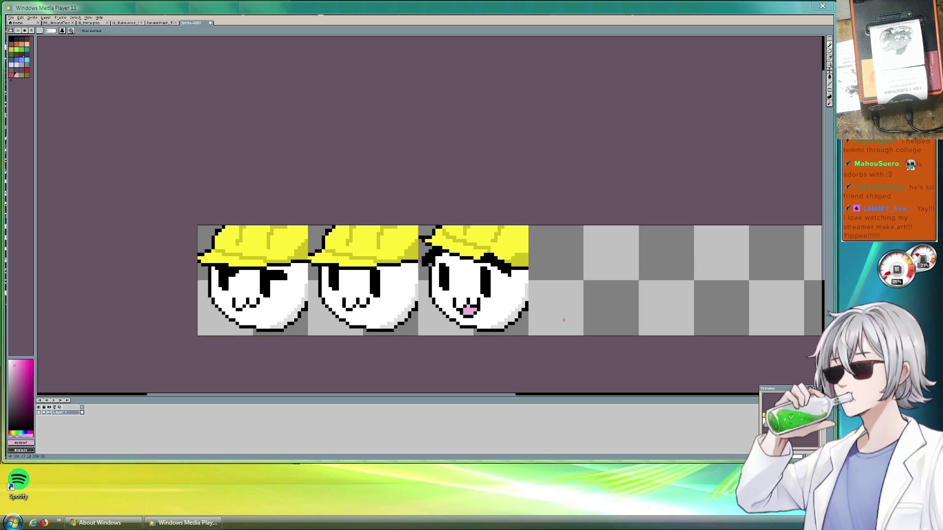
scroll(572, 320, "up", 1)
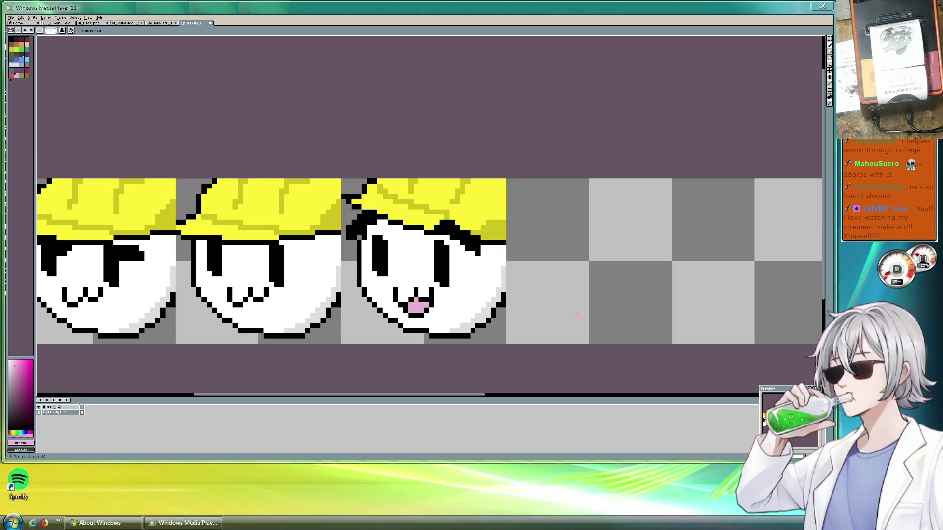
scroll(550, 309, "down", 1)
scroll(534, 304, "up", 2)
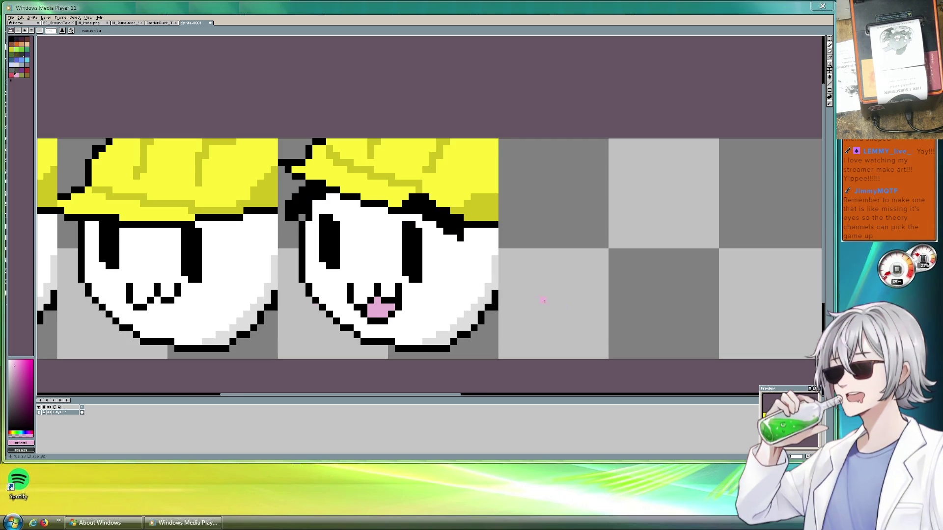
left_click(829, 39)
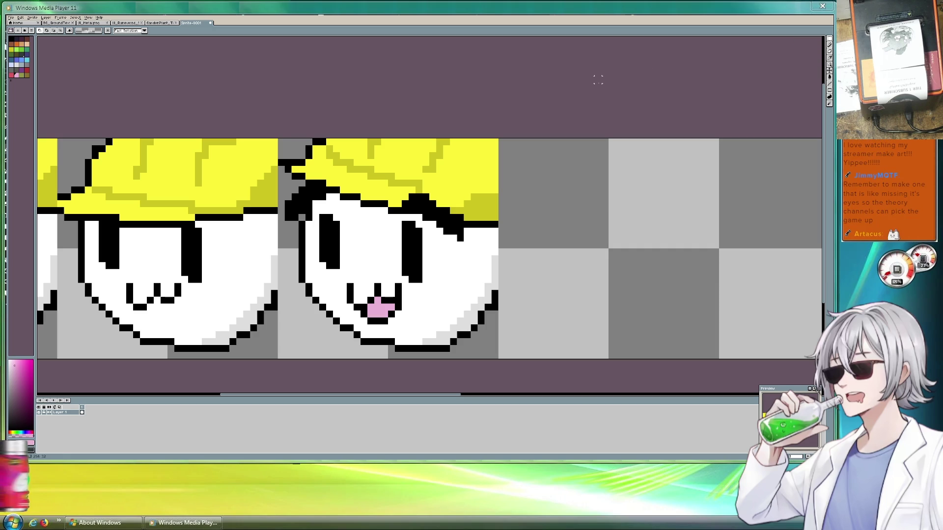
mouse_move(279, 140)
left_mouse_down()
mouse_move(391, 223)
mouse_move(501, 356)
left_mouse_up()
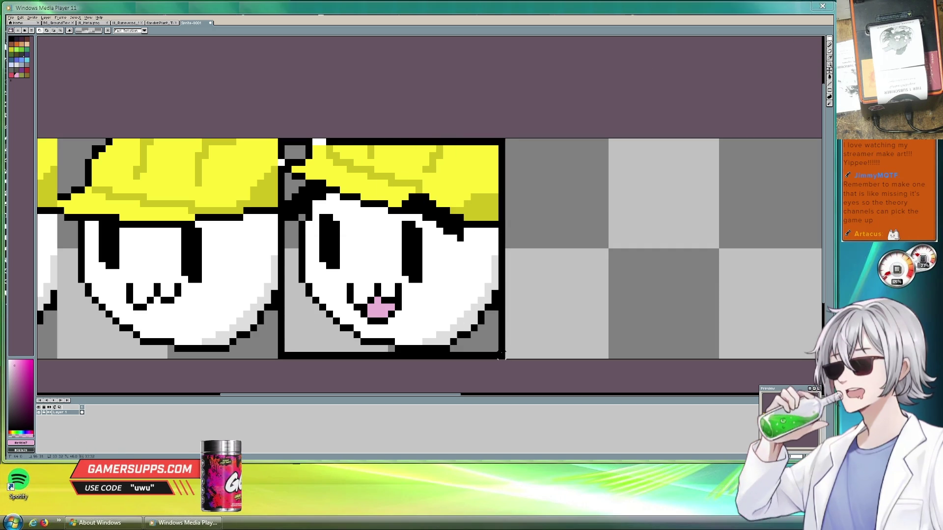
left_click_drag(501, 357, 499, 359)
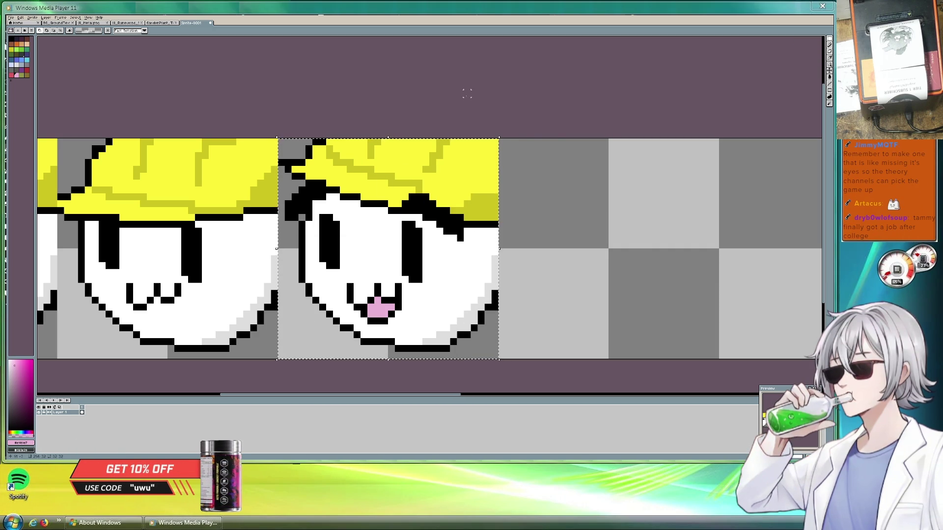
scroll(467, 94, "down", 3)
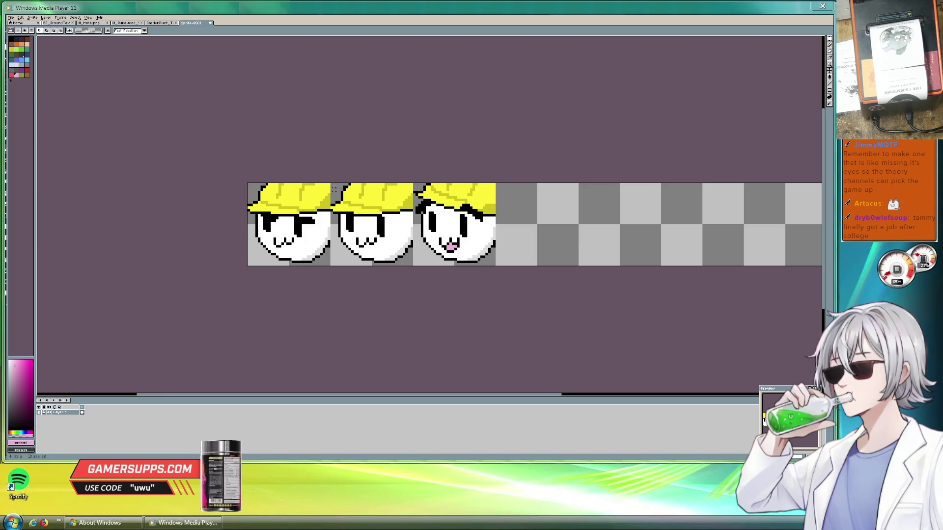
scroll(339, 188, "up", 1)
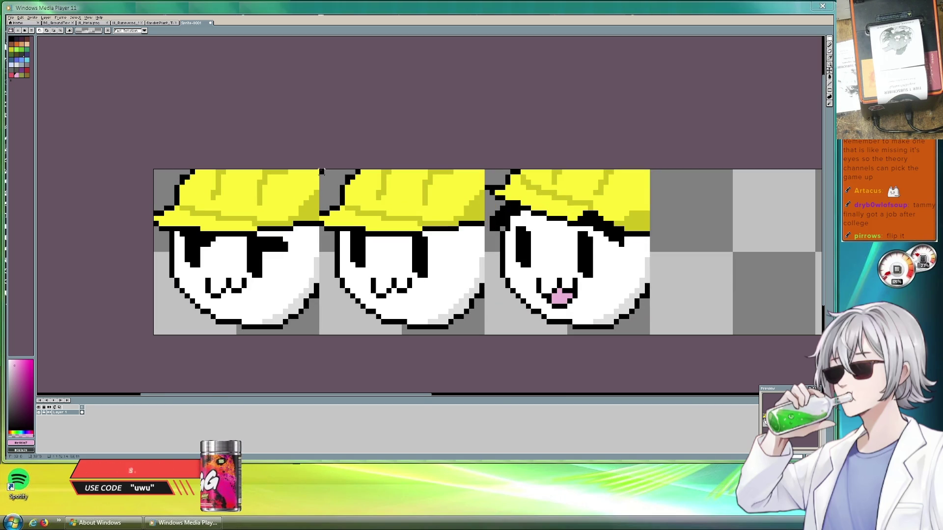
left_click_drag(320, 170, 485, 335)
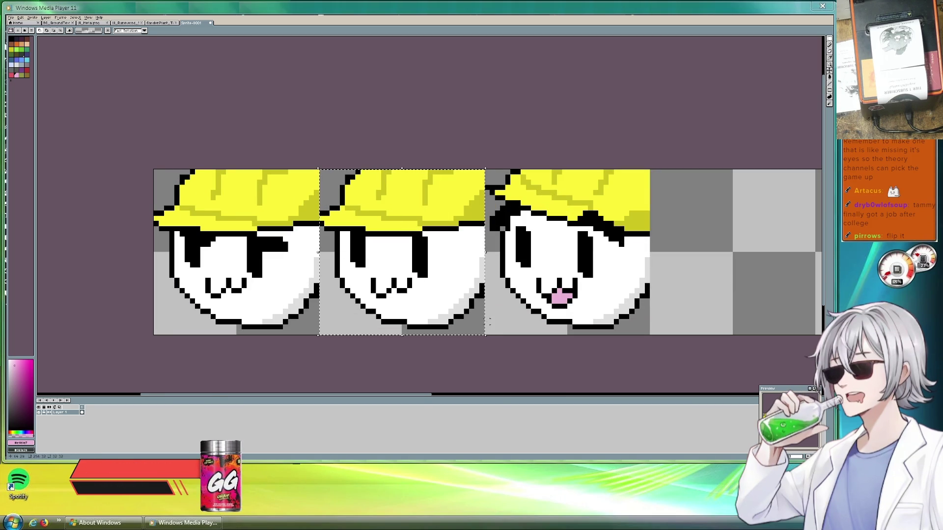
scroll(696, 273, "down", 1)
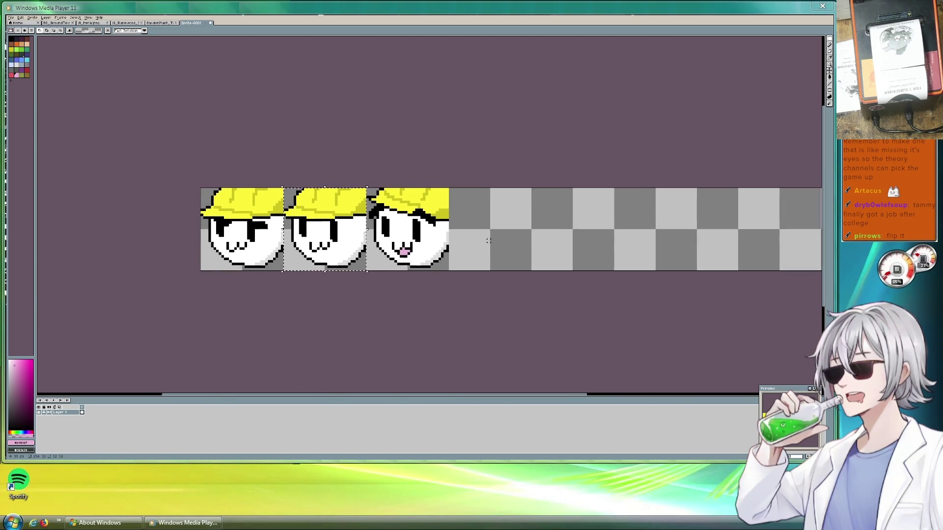
scroll(488, 240, "up", 1)
Duplicate the selected face into the fourth frame slot.
key("ctrl+t")
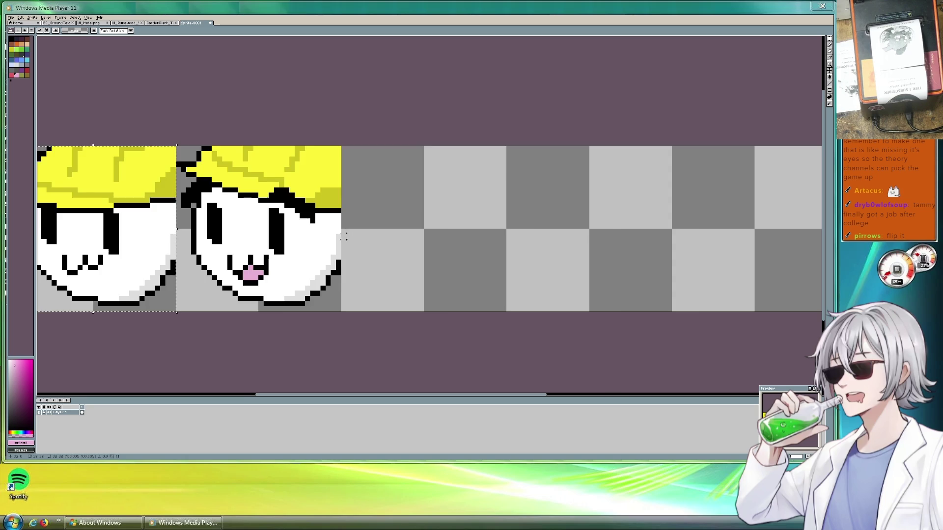
scroll(335, 232, "down", 1)
left_click_drag(225, 239, 386, 239)
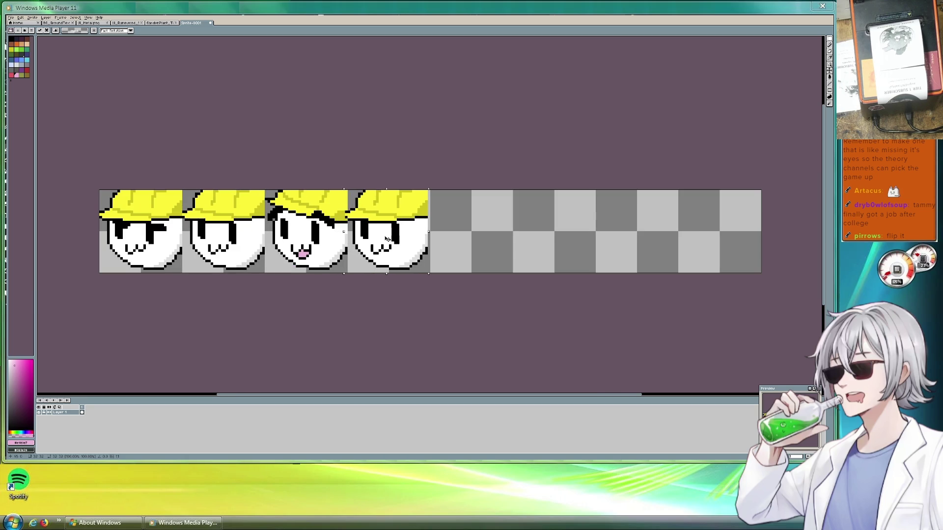
scroll(461, 235, "up", 2)
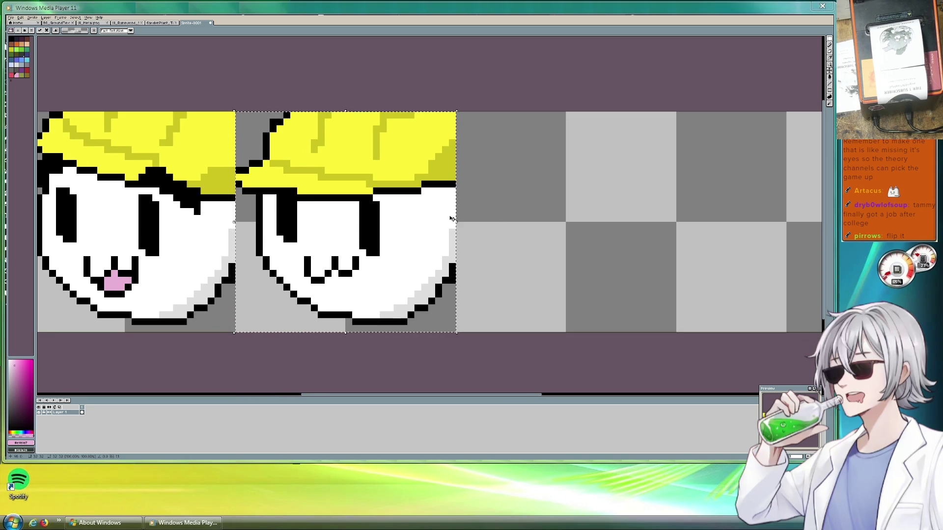
Sample black and try redrawing the copied face's right eye, undoing the attempt.
key("b")
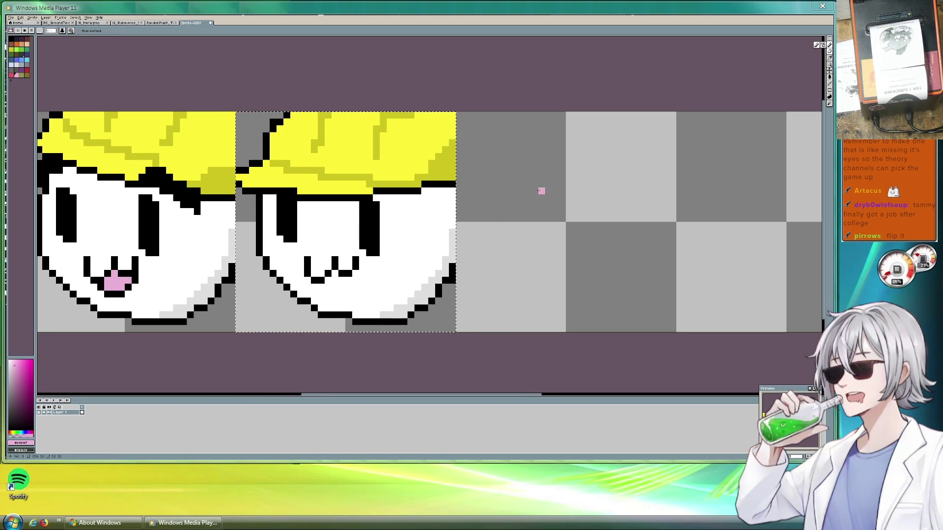
key("i")
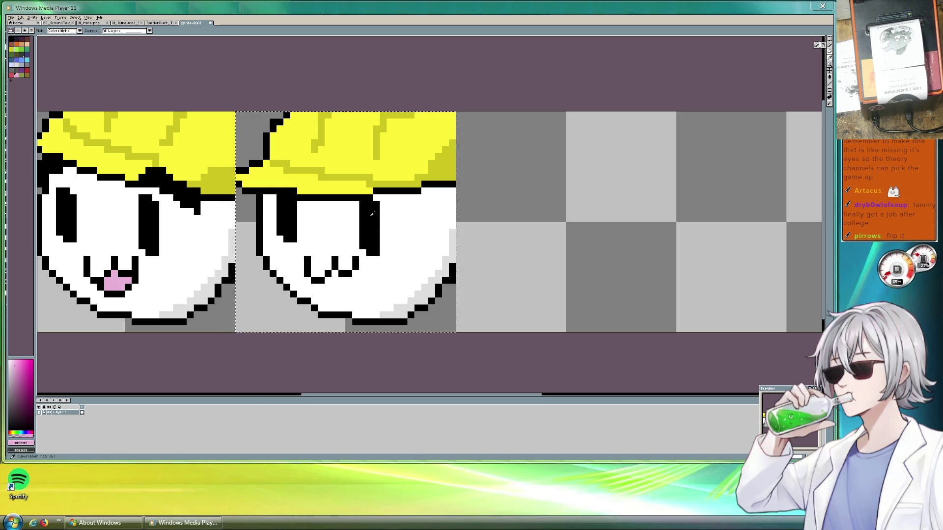
left_click(374, 220)
key("b")
left_click(383, 212)
left_click_drag(381, 199, 412, 229)
left_click(395, 221)
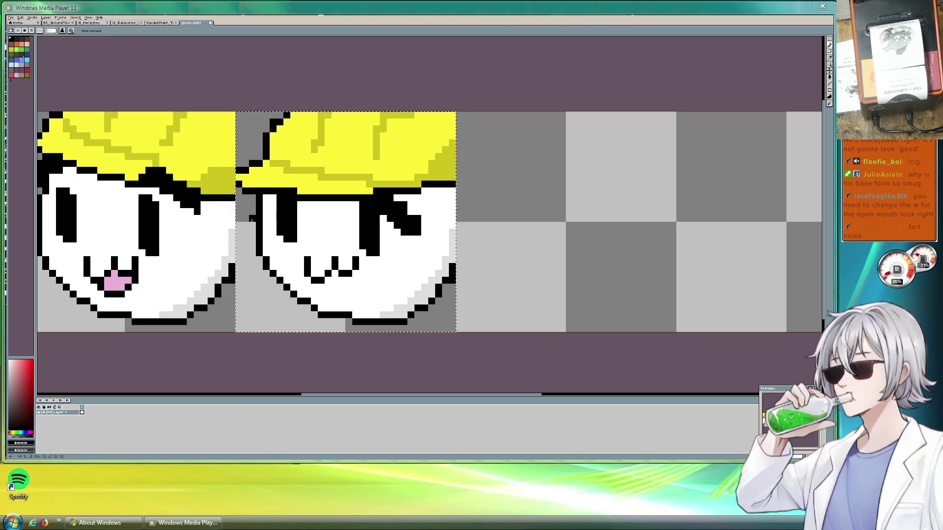
mouse_move(265, 206)
left_mouse_down()
mouse_move(274, 199)
mouse_move(246, 214)
left_mouse_up()
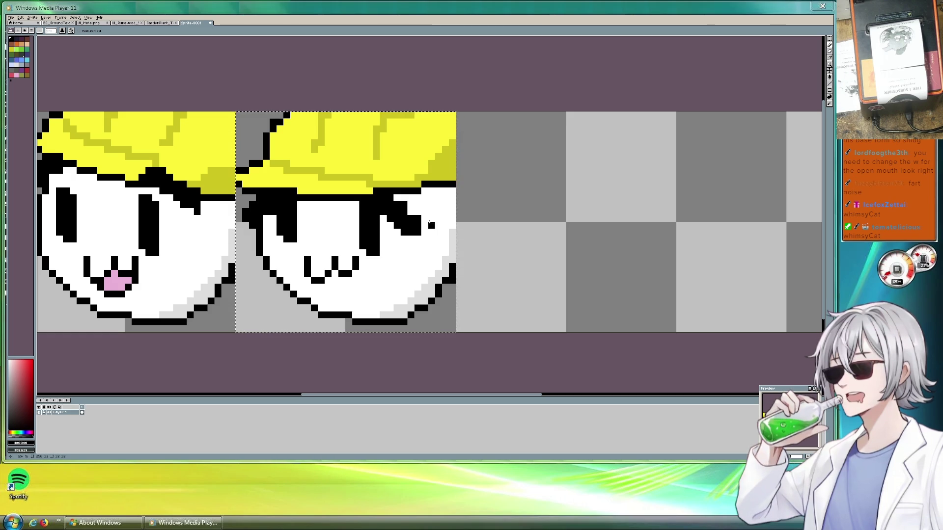
key("ctrl+z")
key("ctrl+z")
key("ctrl+z")
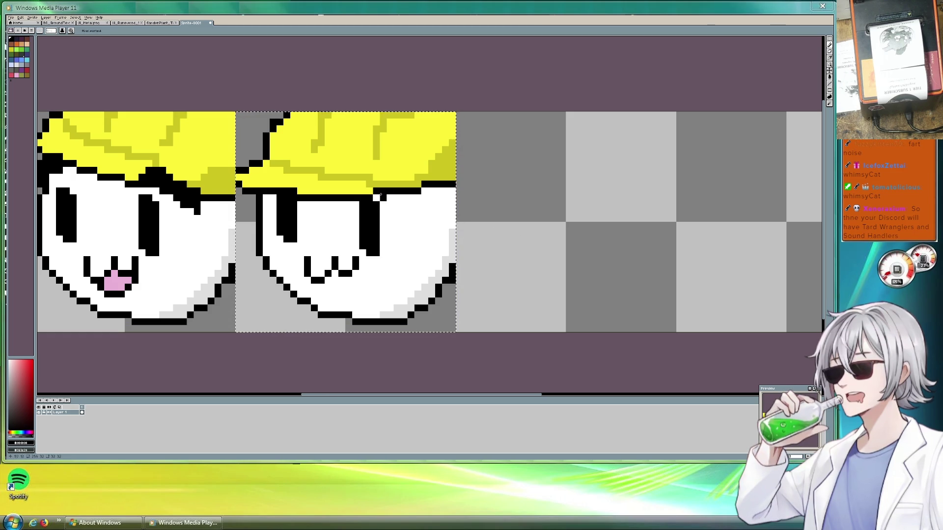
Try diagonal black strokes around both eyes, undoing the ones that don't fit.
mouse_move(374, 199)
left_mouse_down()
mouse_move(417, 224)
mouse_move(379, 222)
left_mouse_up()
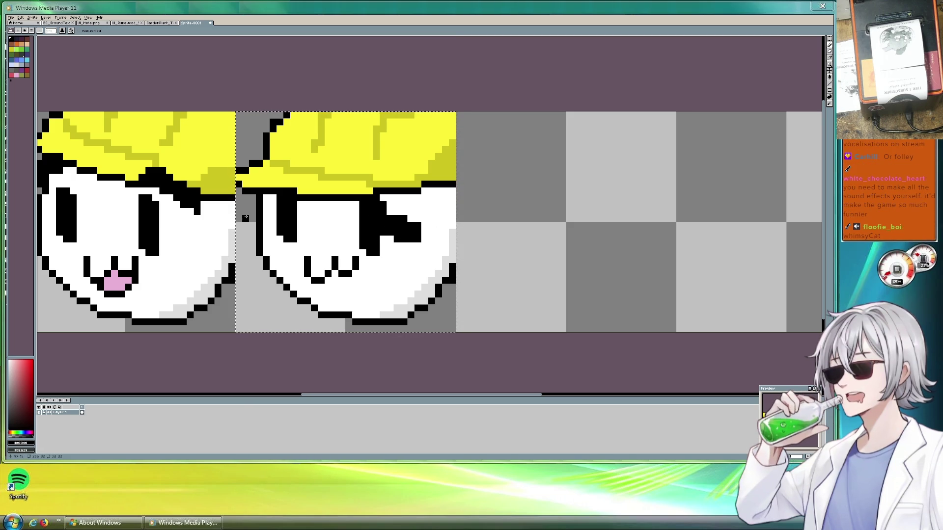
left_click_drag(253, 216, 275, 201)
left_click(273, 221)
left_click(248, 226)
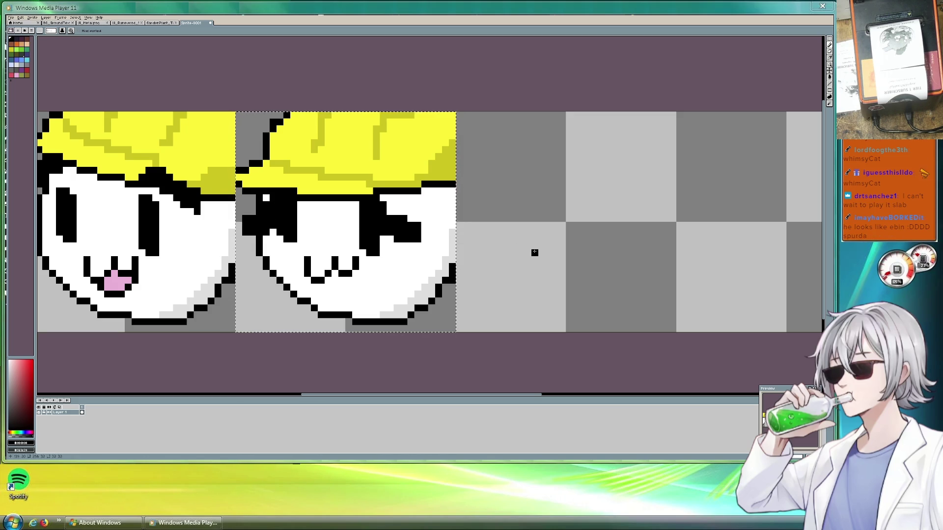
key("ctrl+z")
key("ctrl+z")
key("ctrl+z")
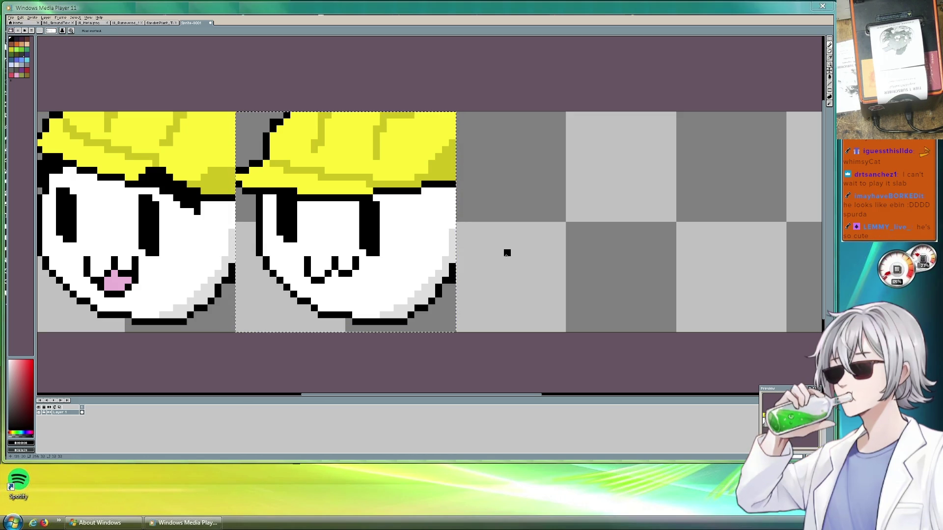
left_click_drag(372, 199, 416, 217)
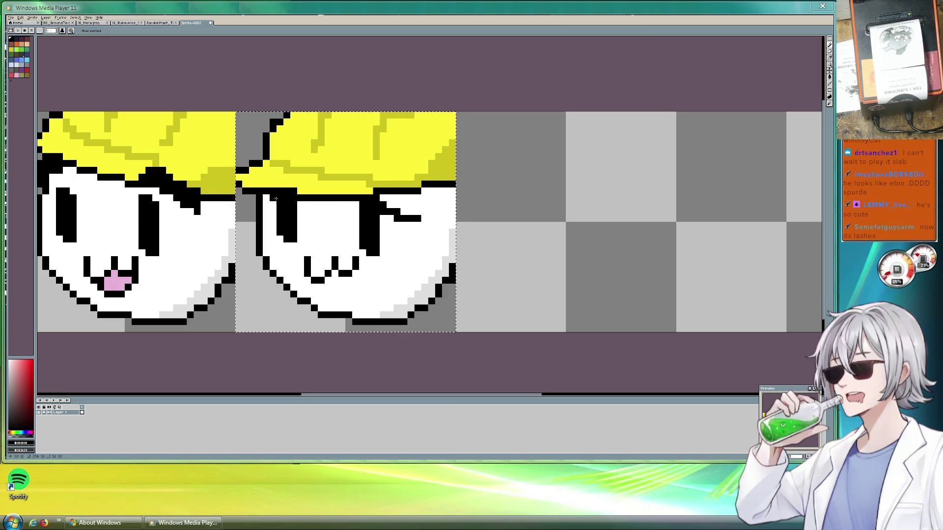
left_click_drag(276, 198, 270, 210)
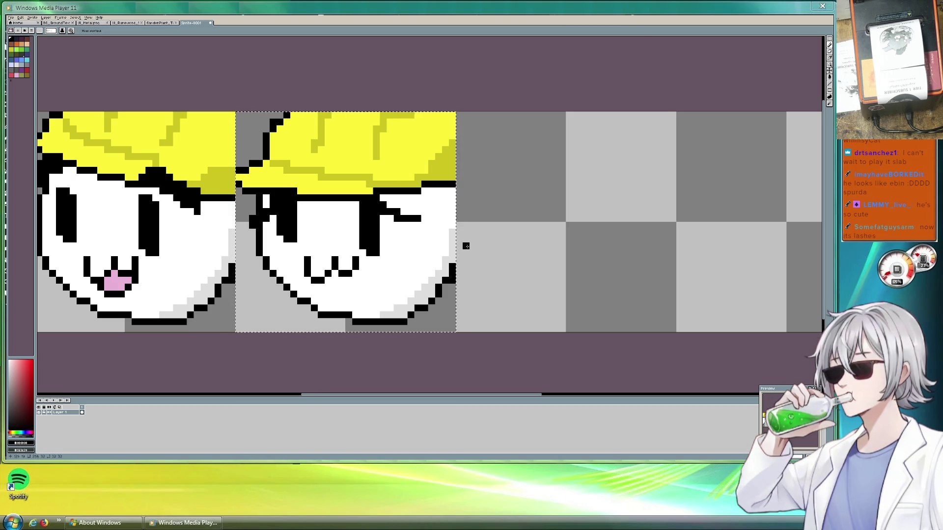
key("ctrl+z")
key("ctrl+z")
Add a slanting lash at the right eye, a V-shaped cheek mark, and extend the brow.
left_click_drag(381, 206, 406, 209)
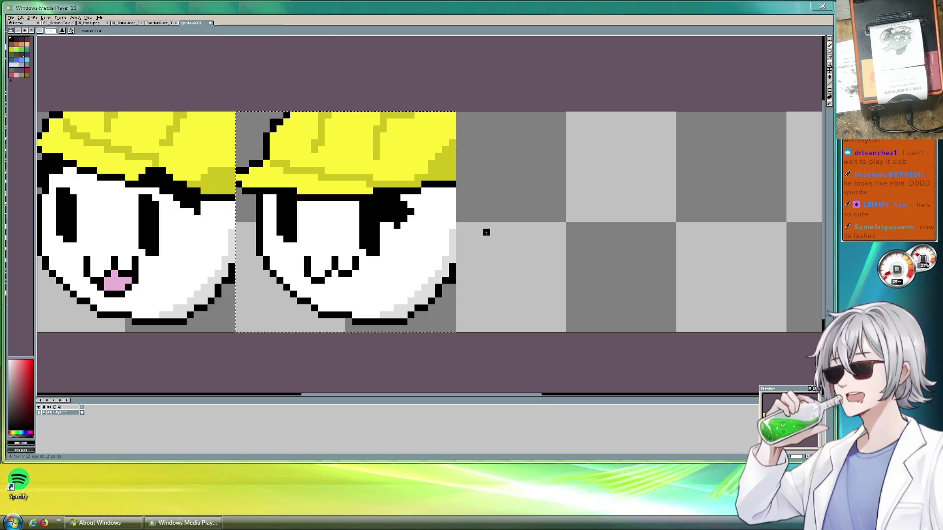
key("ctrl+z")
mouse_move(380, 210)
left_mouse_down()
mouse_move(395, 218)
mouse_move(380, 194)
left_mouse_up()
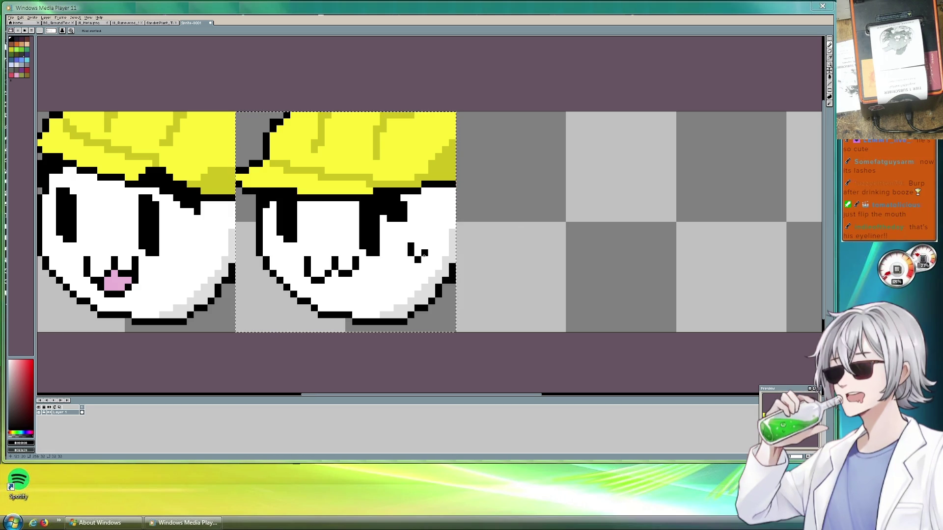
mouse_move(381, 281)
left_mouse_down()
mouse_move(392, 288)
mouse_move(397, 279)
left_mouse_up()
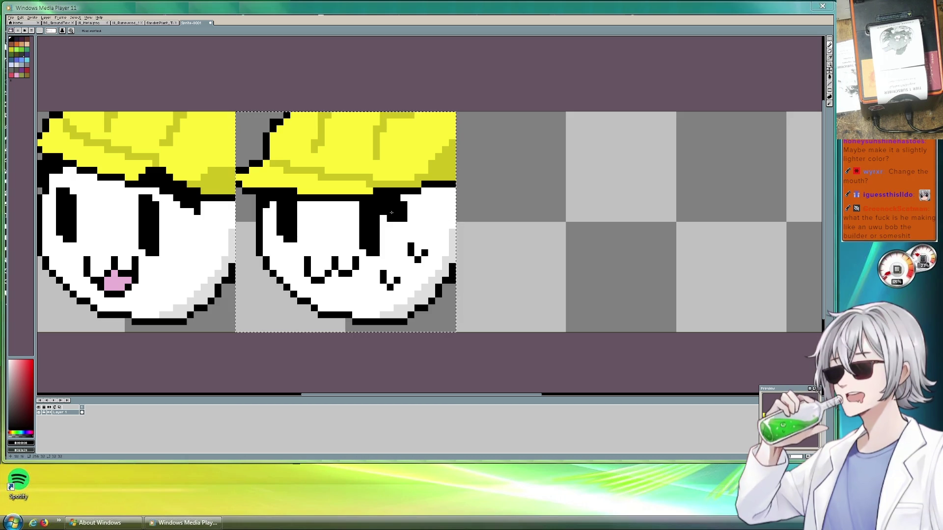
left_click_drag(408, 213, 408, 218)
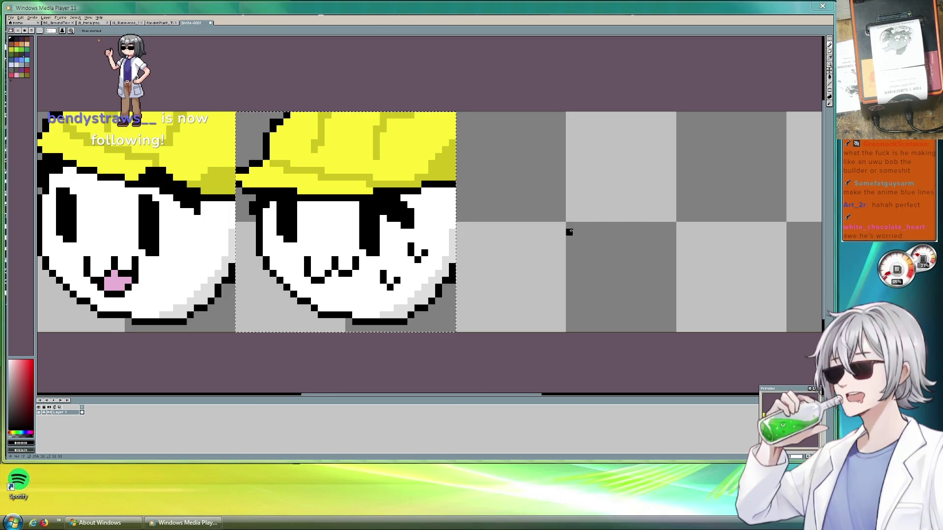
scroll(507, 231, "down", 3)
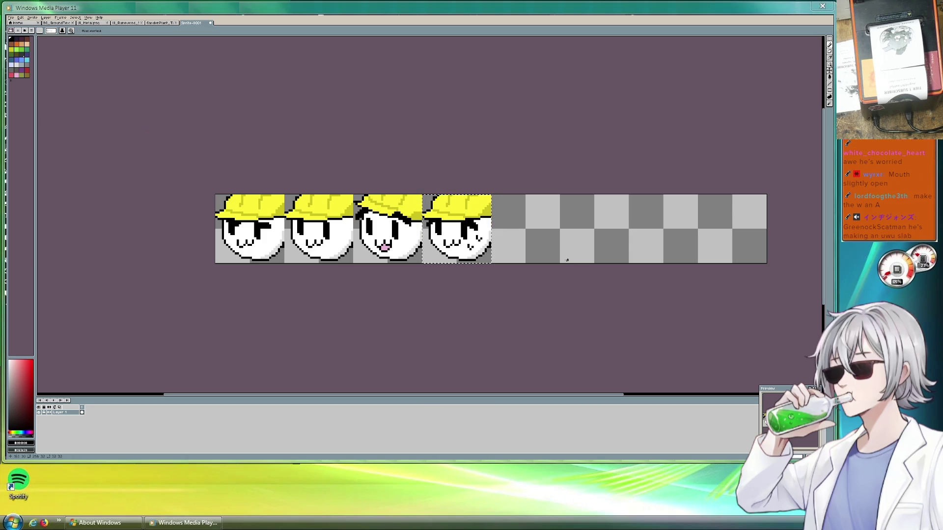
Paint white over part of the right eye and the left eye's bottom-right pixel.
scroll(564, 259, "up", 3)
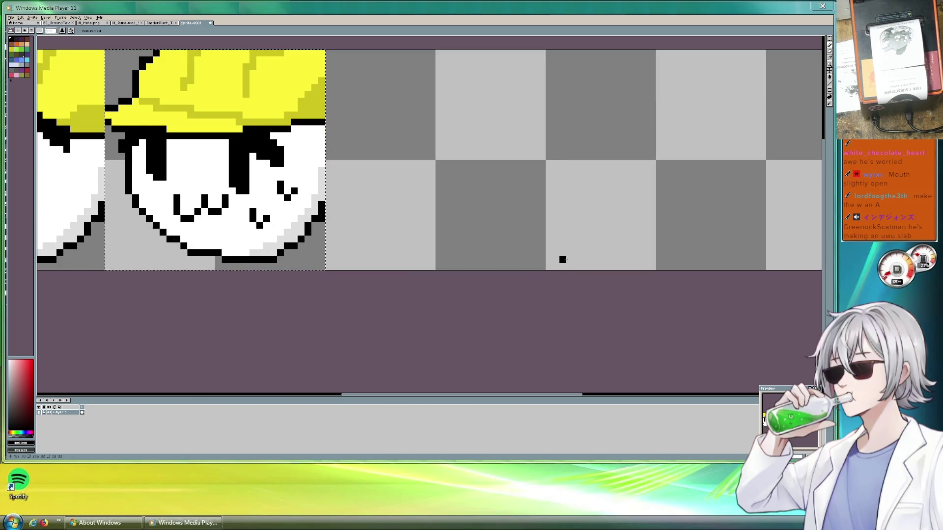
scroll(547, 259, "down", 3)
scroll(523, 254, "up", 3)
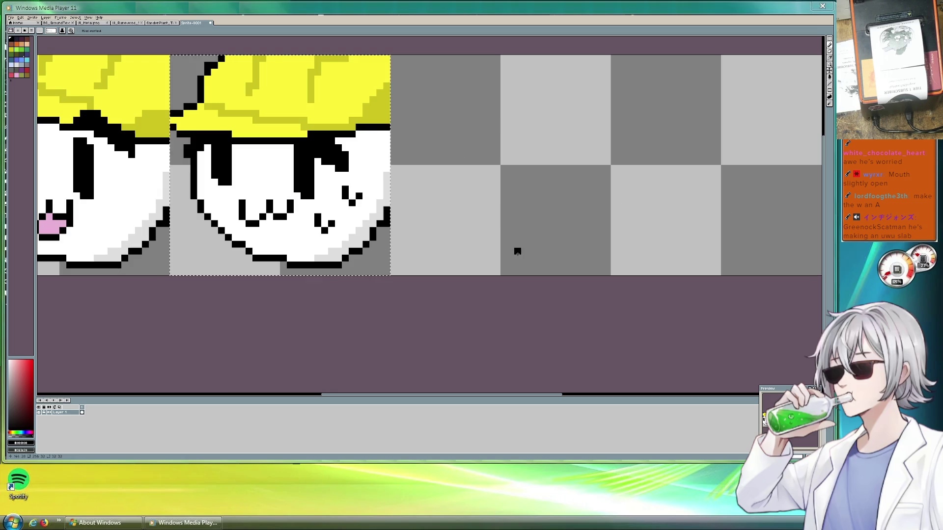
left_click_drag(413, 236, 458, 257)
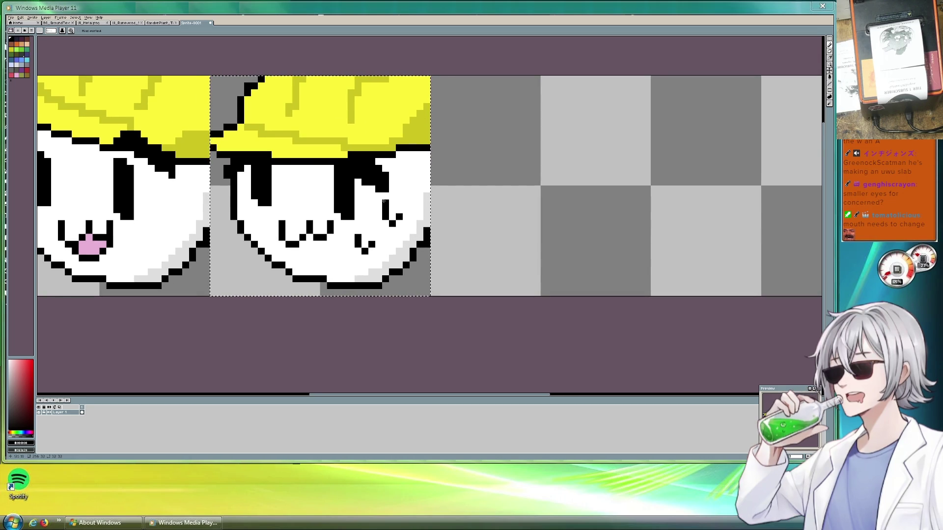
key("i")
left_click(322, 197)
key("b")
left_click_drag(337, 208, 338, 179)
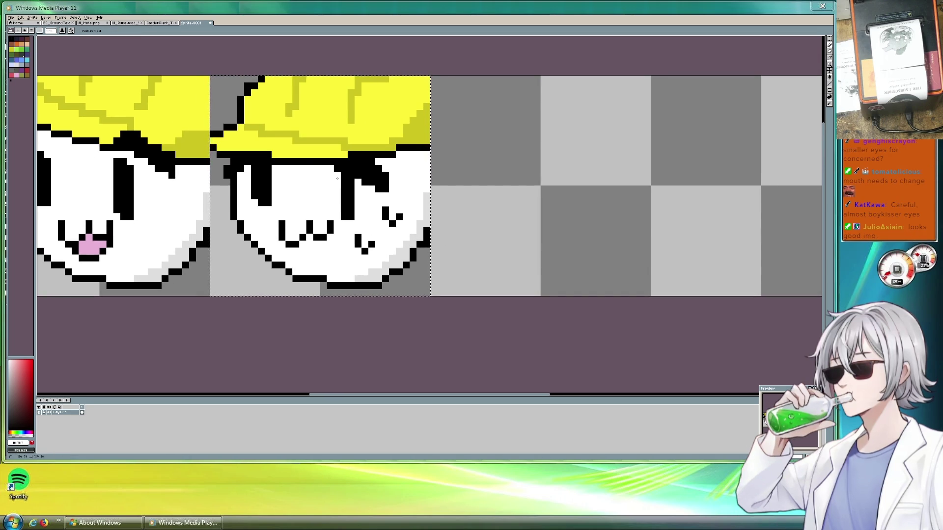
left_click(269, 202)
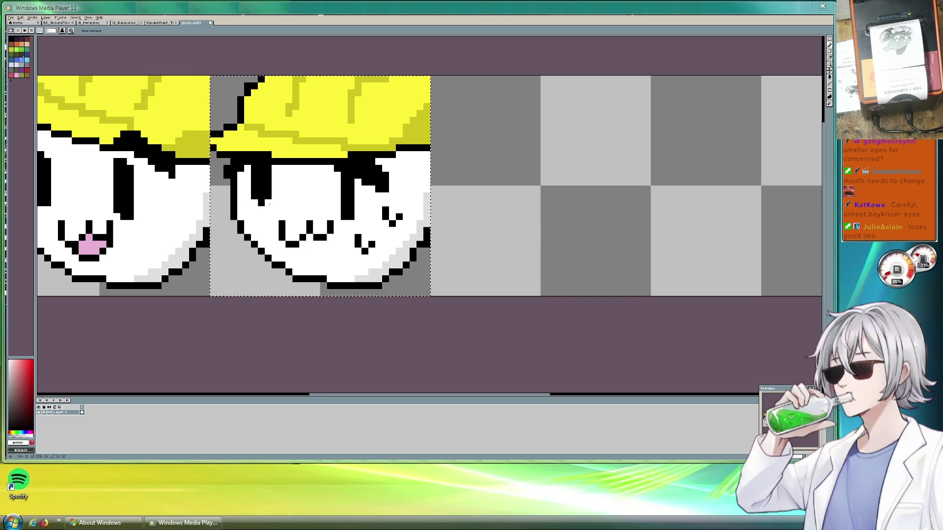
Zoom out to review all four faces and clear the selection around the fourth frame.
scroll(514, 216, "down", 1)
scroll(514, 217, "down", 1)
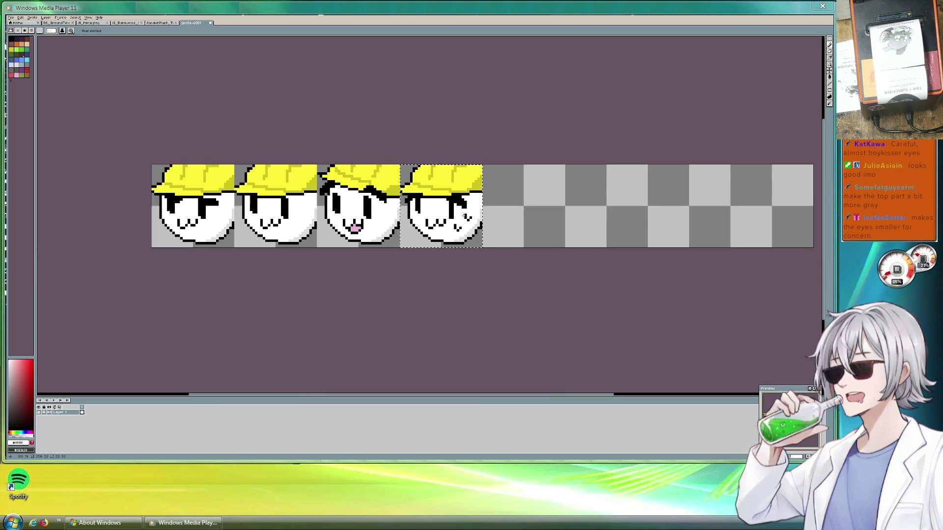
scroll(464, 216, "up", 2)
scroll(626, 248, "down", 2)
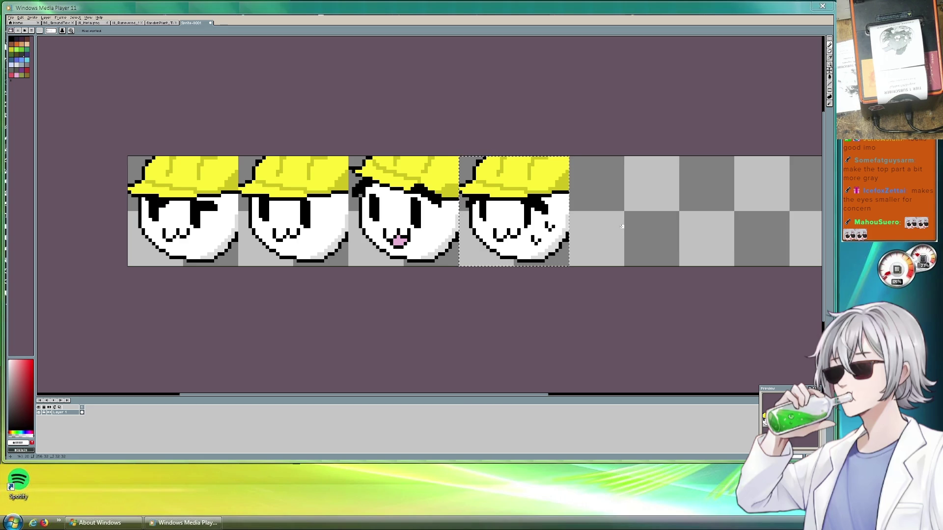
scroll(660, 212, "up", 1)
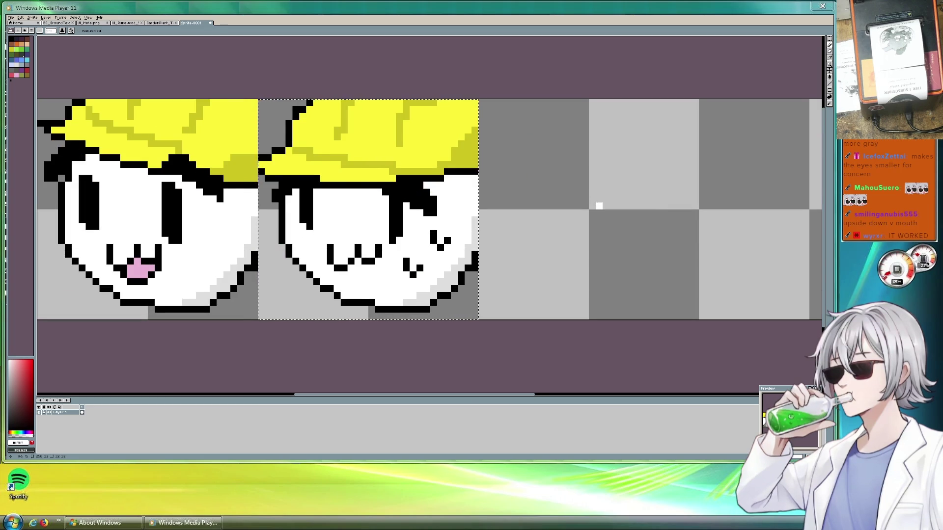
scroll(599, 206, "down", 1)
scroll(599, 206, "down", 1)
scroll(457, 208, "up", 1)
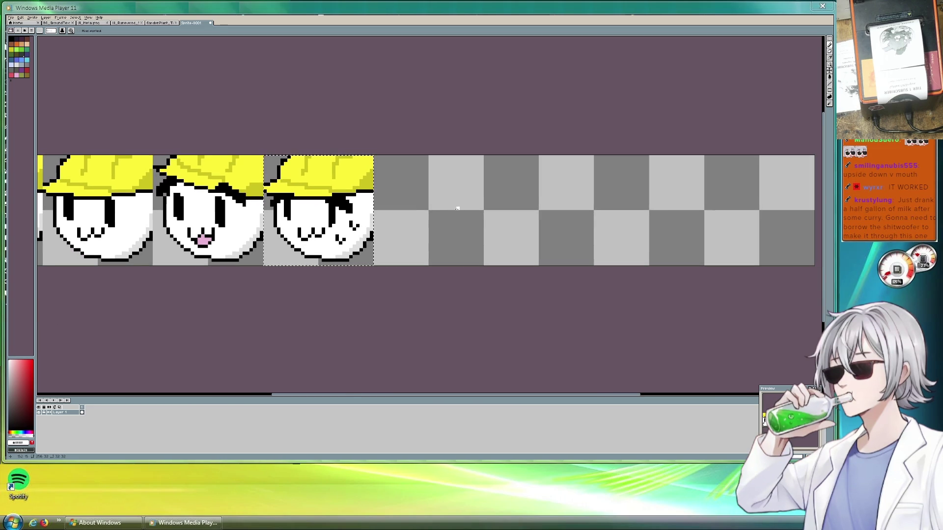
scroll(456, 208, "up", 1)
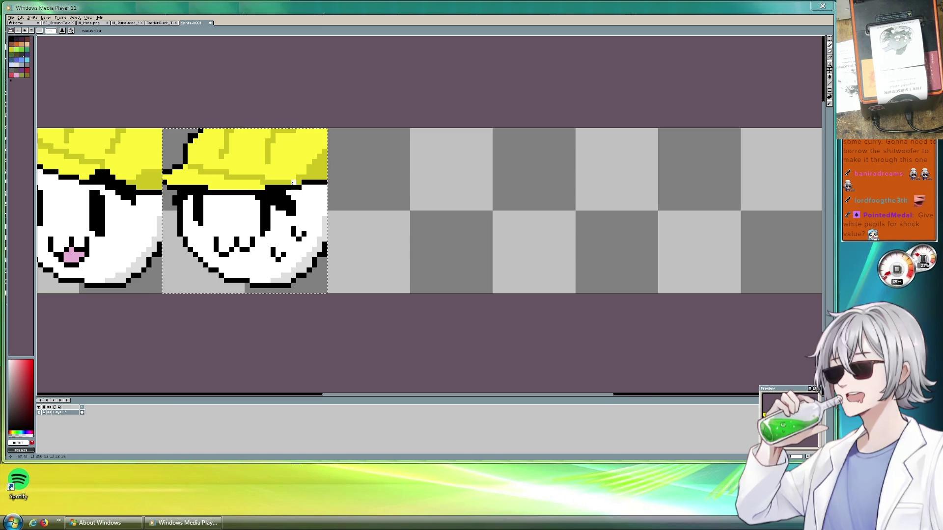
scroll(392, 207, "down", 1)
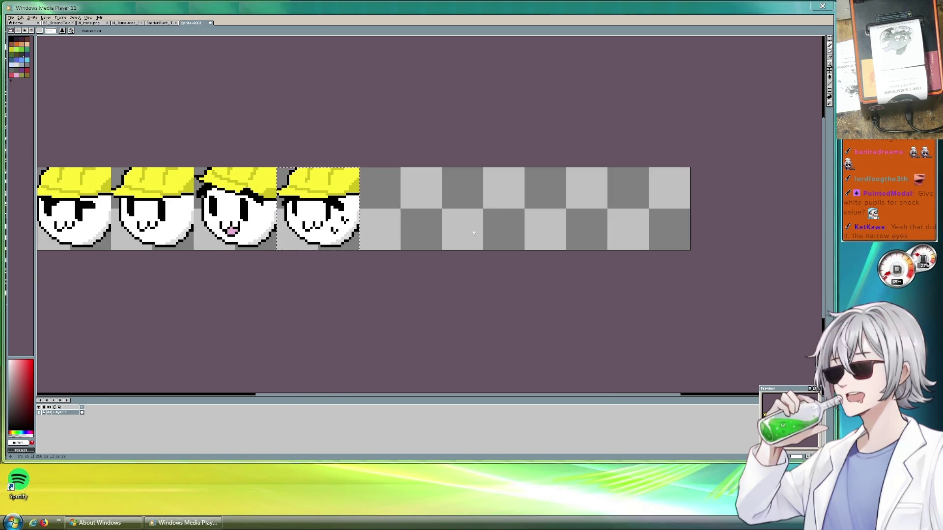
left_click_drag(371, 220, 457, 231)
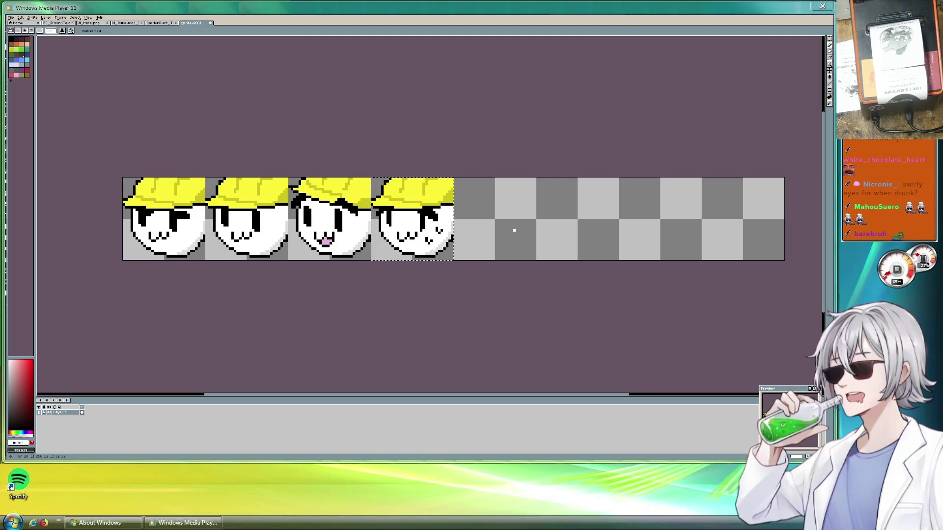
key("m")
key("ctrl+d")
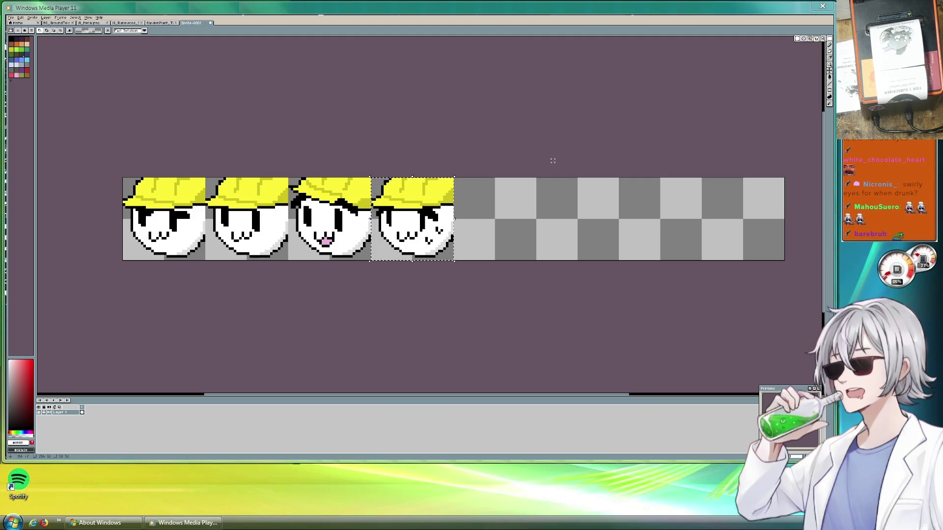
Start saving in the art folder under the name CharacterExpressions_32x.
key("ctrl+s")
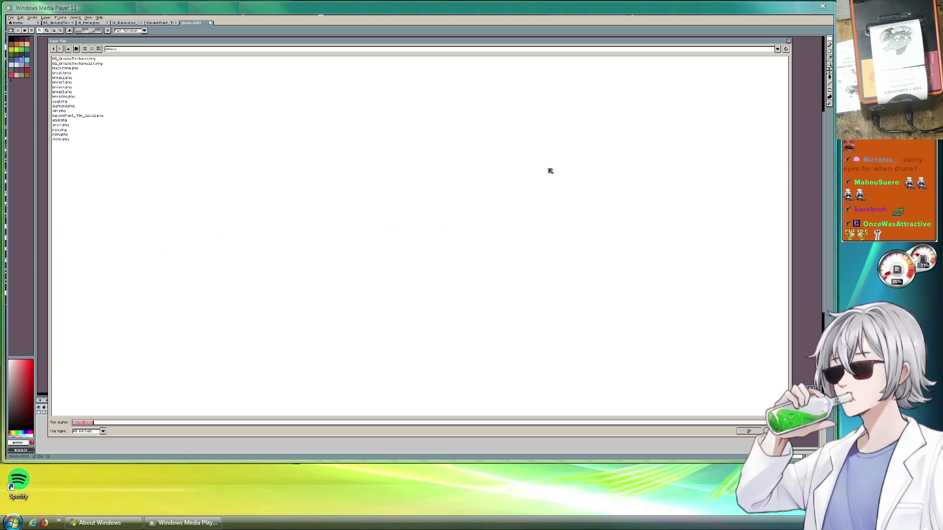
left_click(68, 48)
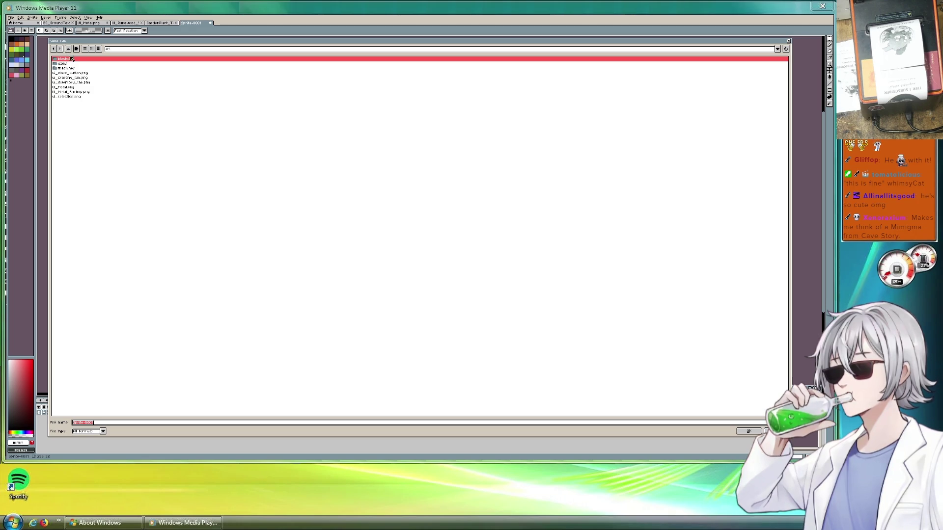
left_click(84, 96)
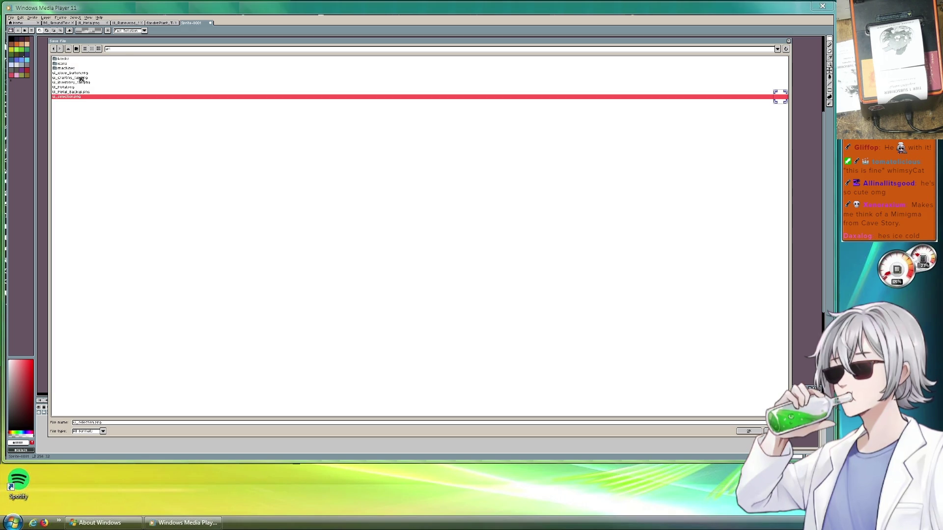
double_click(95, 423)
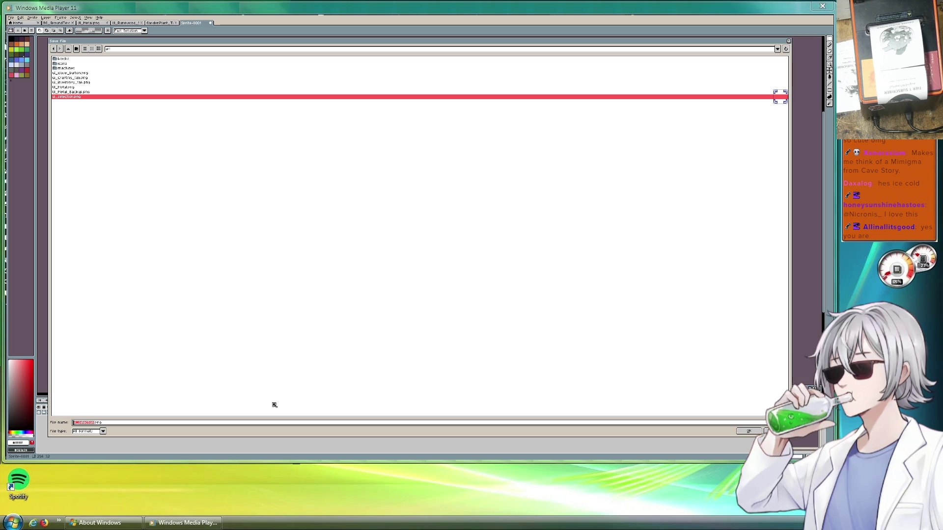
type("C")
type("hara")
type("cter")
type("Expressions")
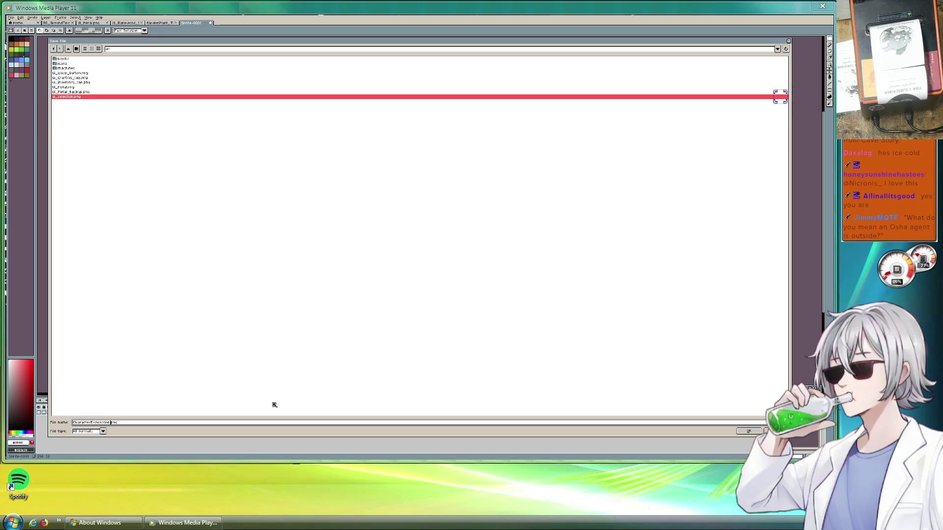
type("_32x")
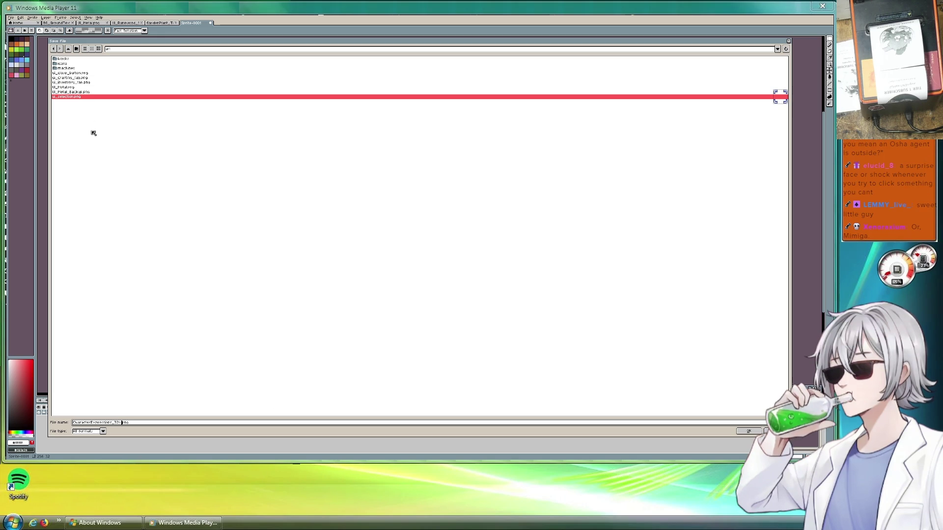
Create a new 'characters' folder and save the sheet into it.
left_click(76, 50)
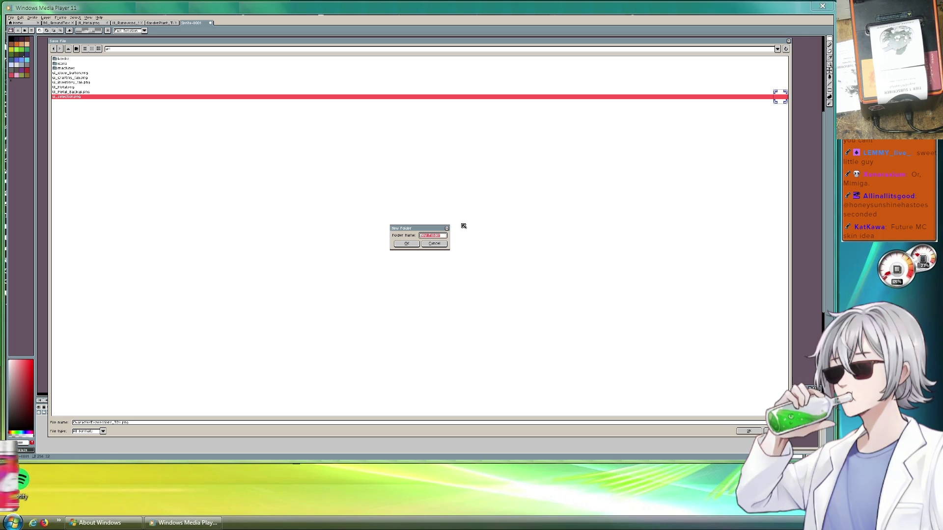
type("Characte")
key("BackSpace")
key("BackSpace")
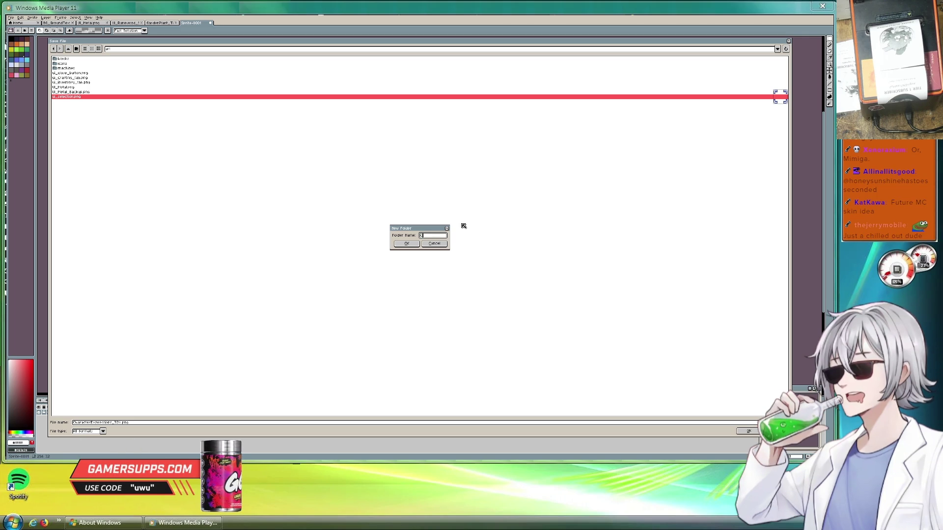
type("ters")
key("Return")
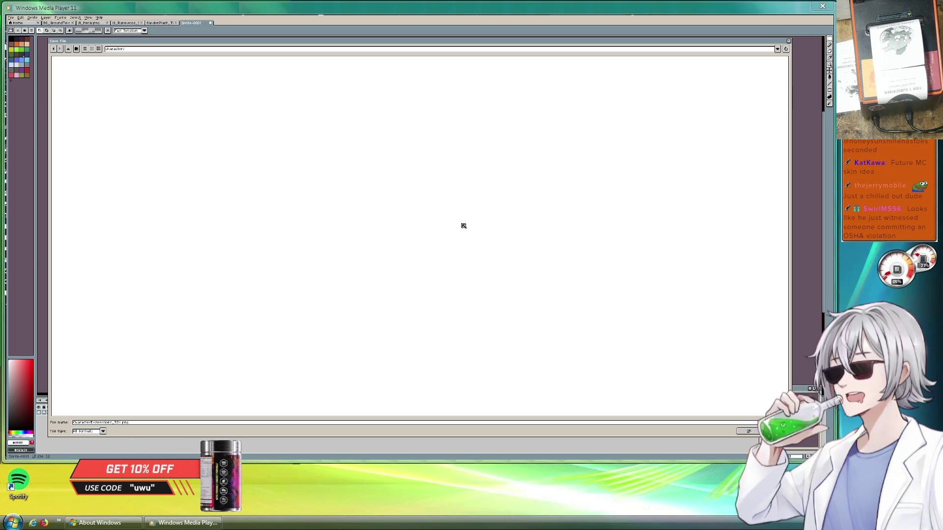
left_click(755, 433)
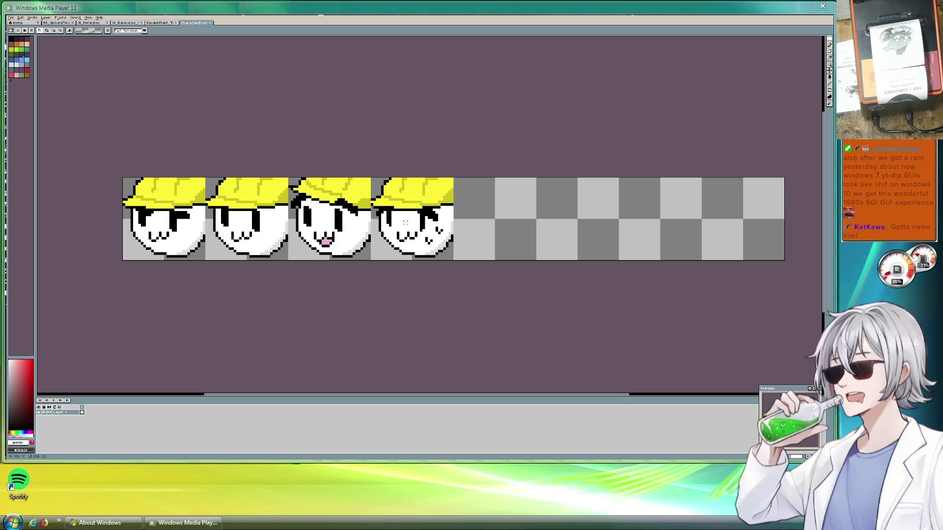
Zoom and pan across the saved sheet to inspect the four hard-hat faces.
scroll(406, 220, "up", 3)
scroll(368, 201, "left", 5)
mouse_move(337, 183)
left_mouse_down()
mouse_move(563, 183)
mouse_move(365, 190)
left_mouse_up()
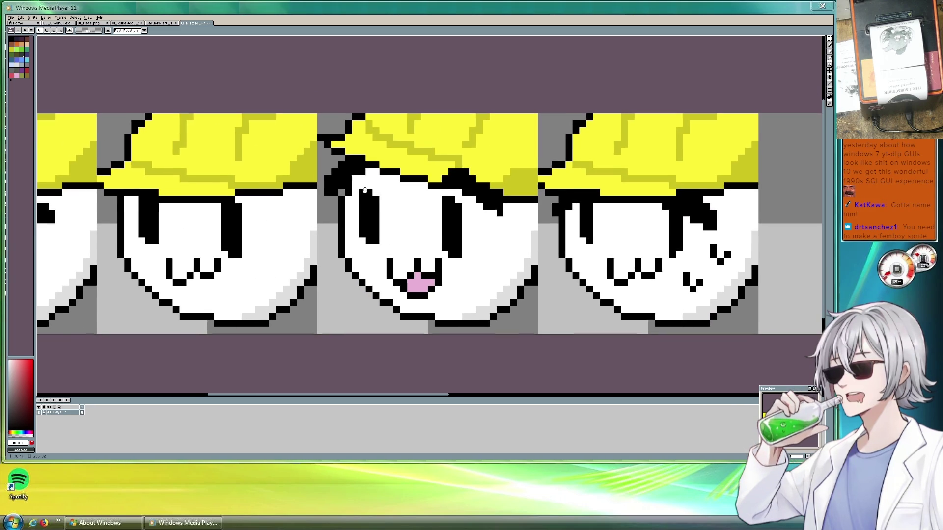
mouse_move(365, 190)
left_mouse_down()
mouse_move(226, 198)
mouse_move(474, 206)
left_mouse_up()
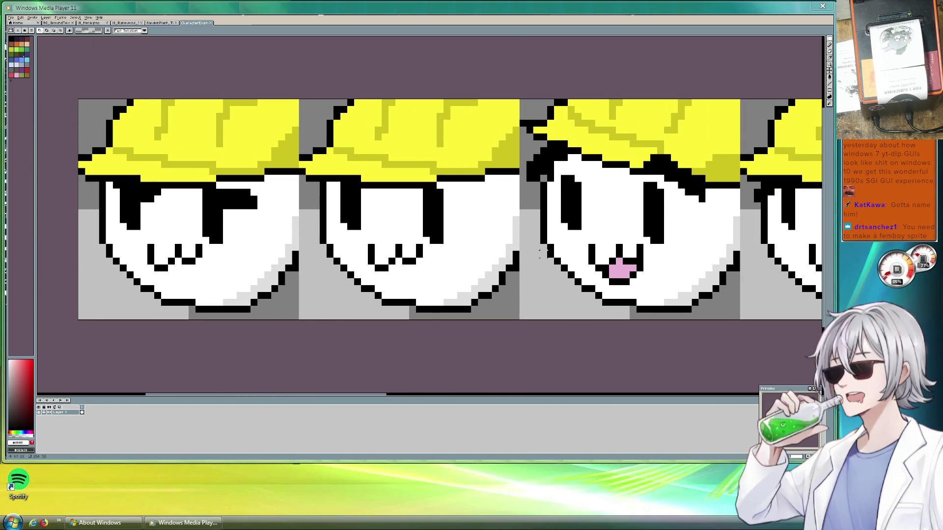
scroll(540, 253, "down", 2)
scroll(577, 252, "up", 1)
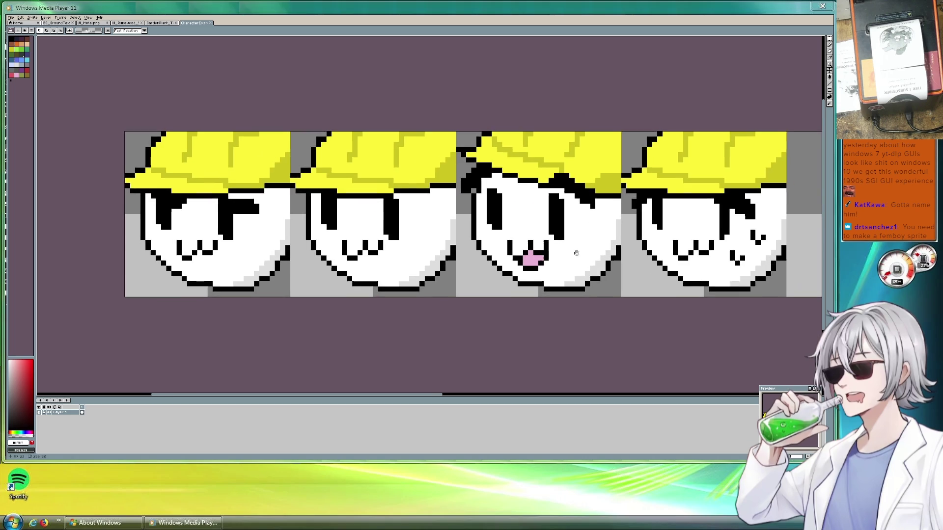
left_click_drag(577, 252, 544, 248)
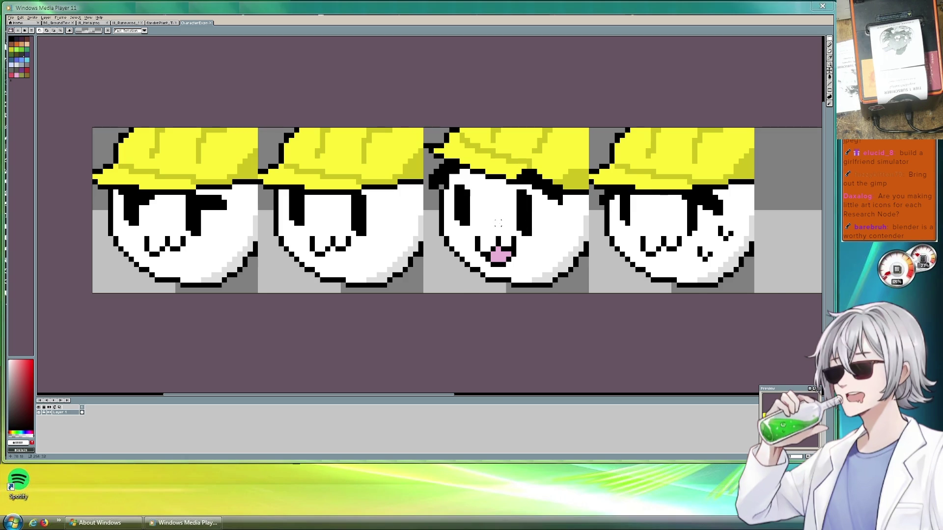
scroll(497, 223, "down", 1)
scroll(499, 222, "up", 1)
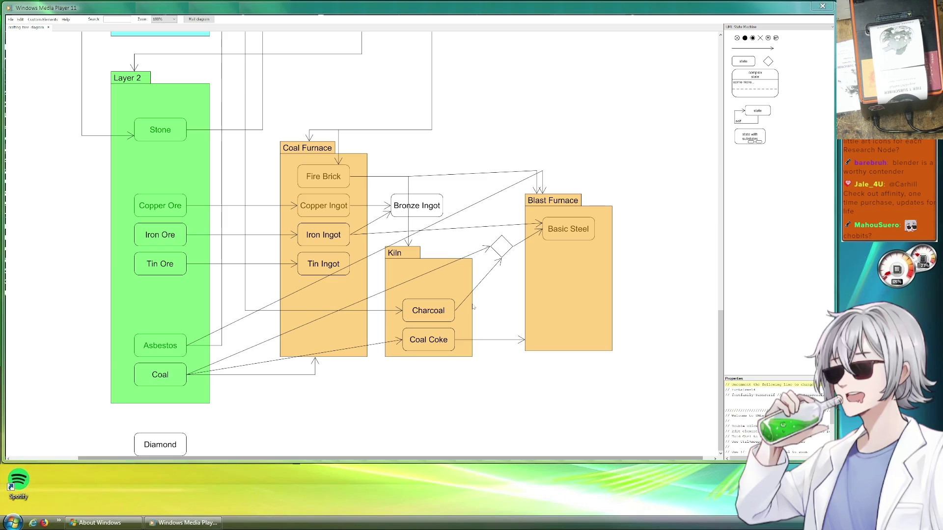
Pan the sprite sheet slightly so the arched kiln shows beside the large machine.
left_click_drag(486, 157, 468, 168)
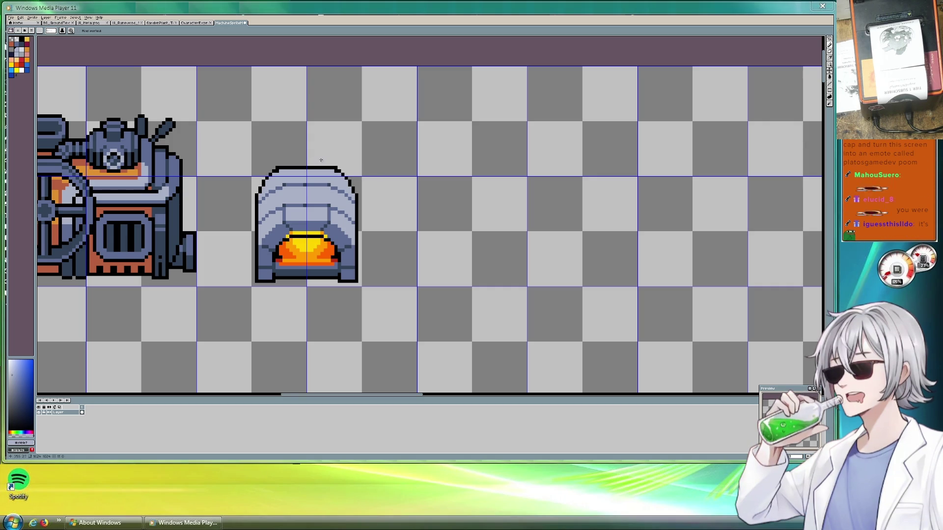
With the Rectangular Marquee, lift the kiln's right half and shift it right.
left_click(829, 38)
left_click(804, 39)
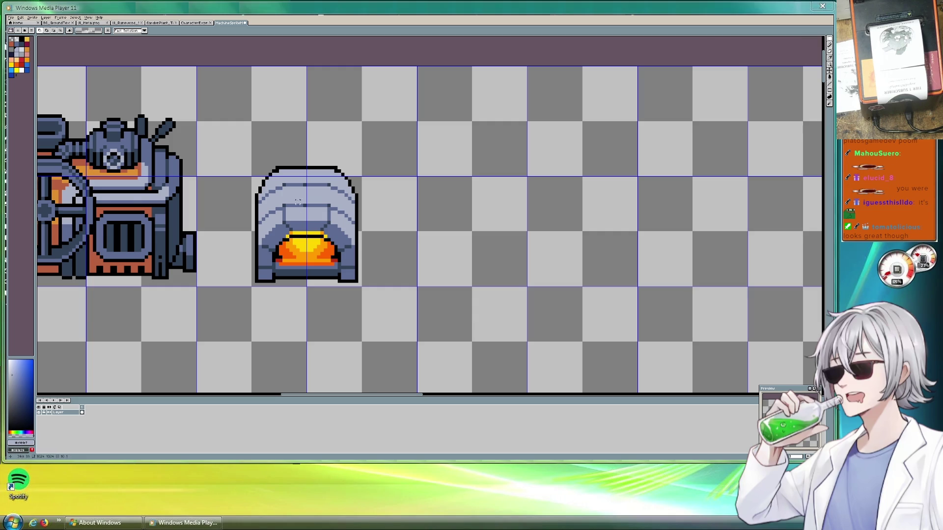
left_click_drag(305, 152, 377, 294)
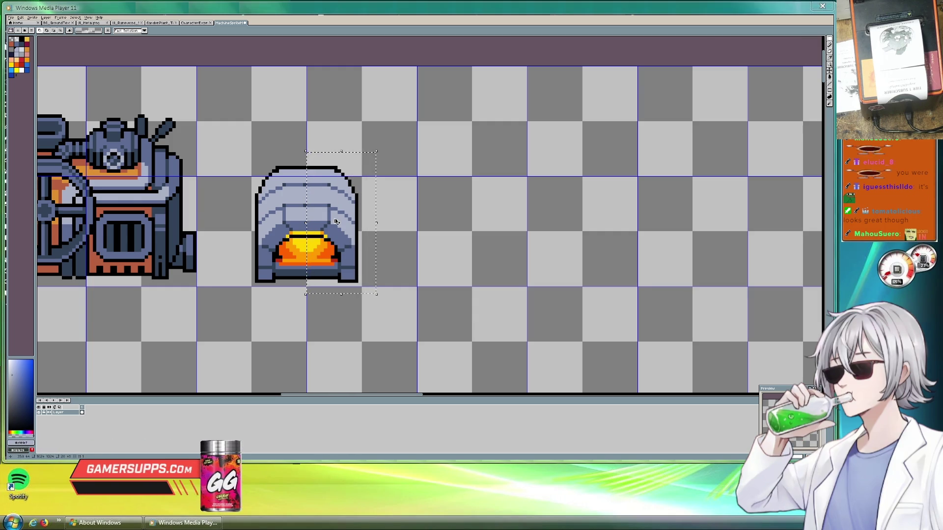
key("Delete")
key("ctrl+v")
key("Right")
key("Right")
key("Right")
key("Right")
key("Right")
key("Right")
Cut the kiln's left half, move it left to widen the kiln, and commit it.
left_click_drag(219, 142, 315, 300)
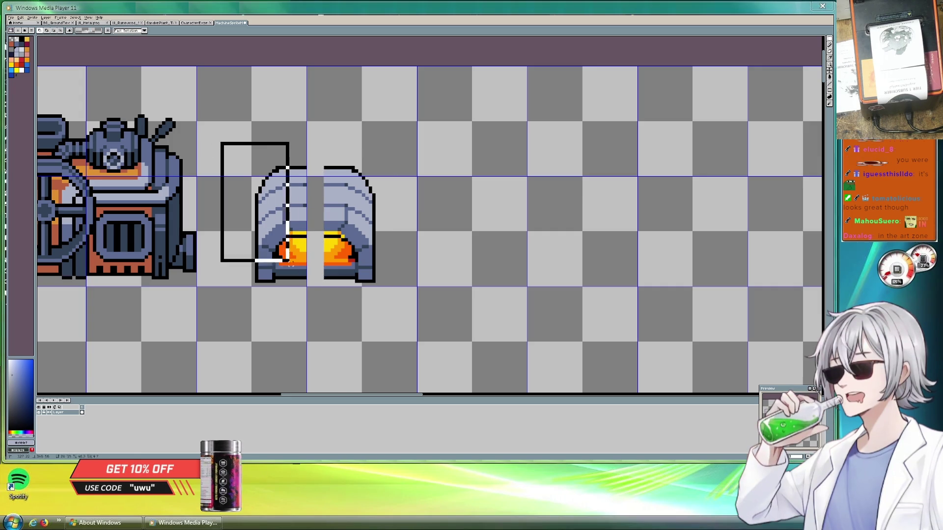
key("ctrl+x")
key("ctrl+v")
key("Left")
key("Left")
key("Up")
left_click_drag(276, 236, 266, 240)
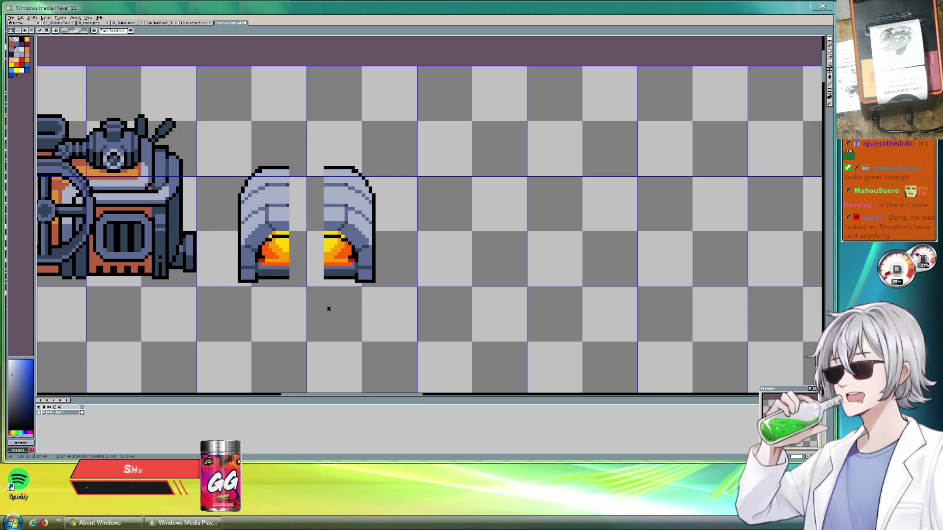
key("Return")
Select a tall strip along the kiln's seam and nudge it right to close the gap.
left_click_drag(277, 158, 298, 183)
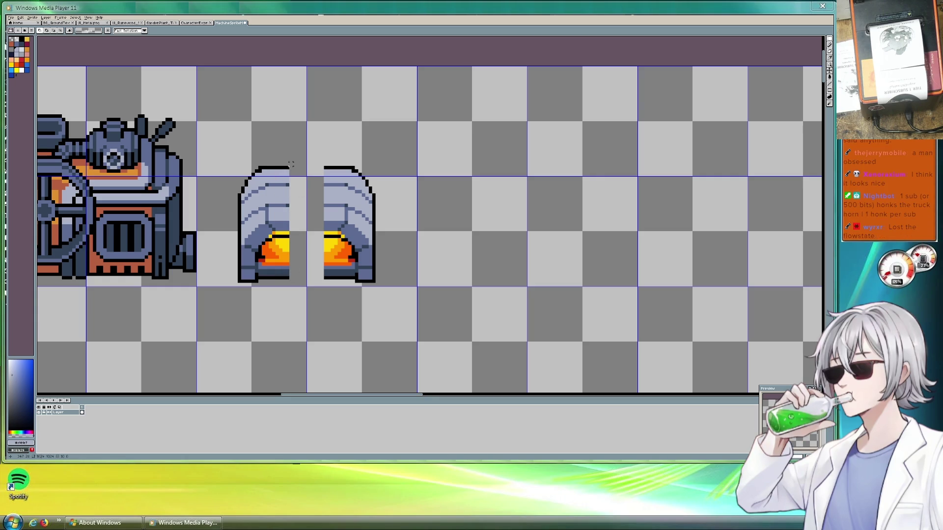
left_click_drag(280, 157, 297, 289)
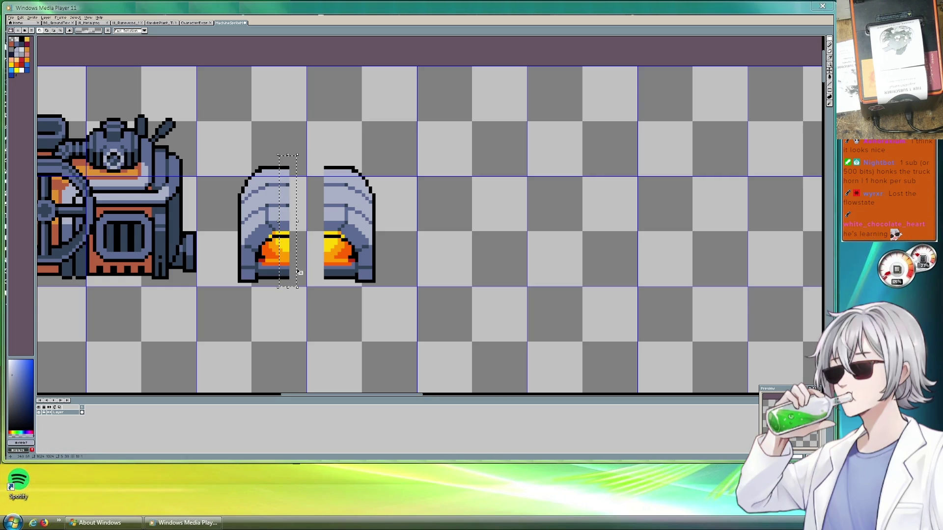
left_click(288, 236)
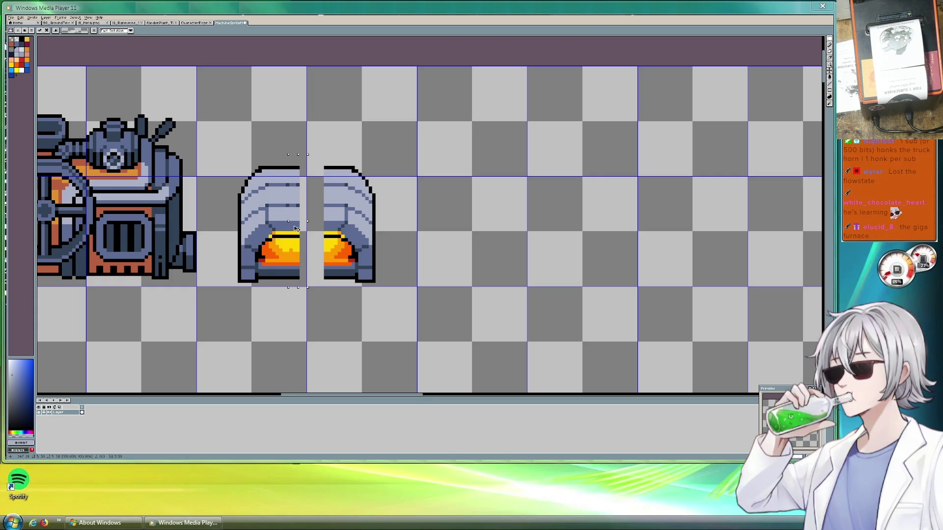
key("Right")
key("Return")
left_click_drag(293, 225, 312, 225)
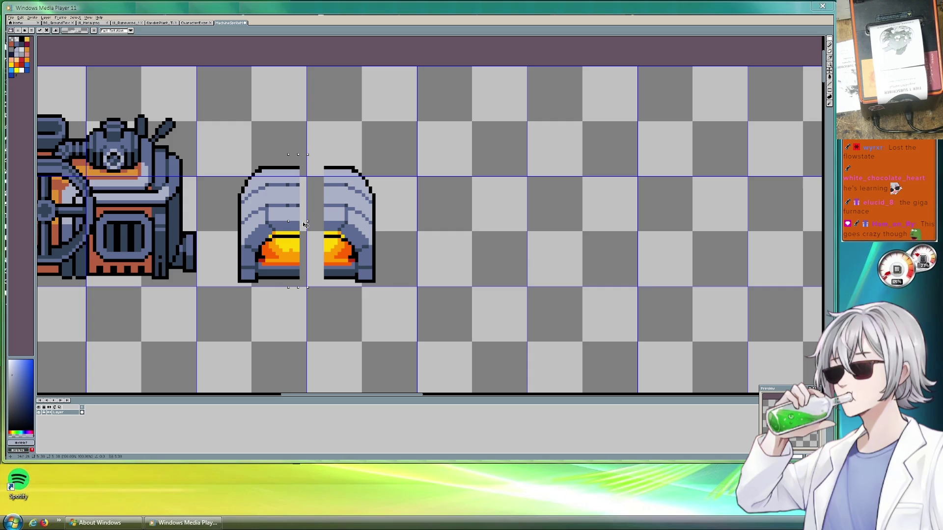
key("Right")
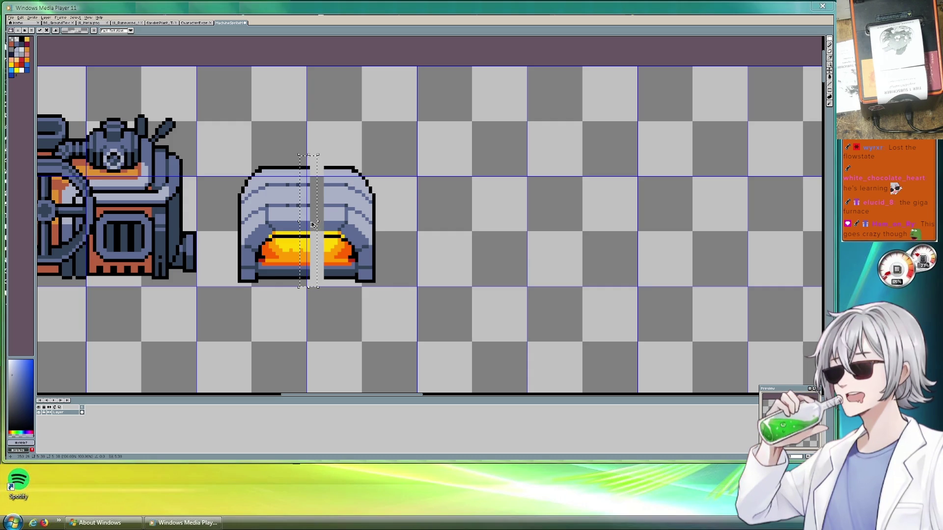
key("Right")
key("Right")
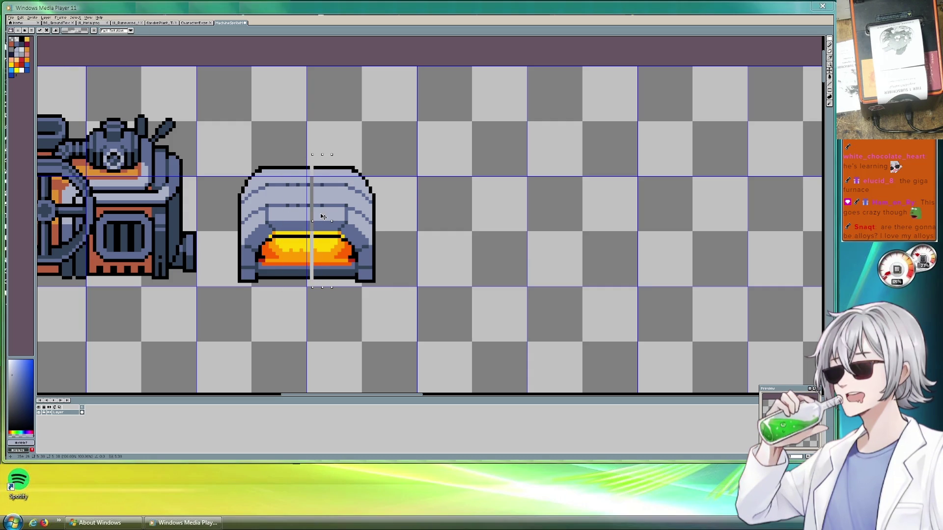
key("Return")
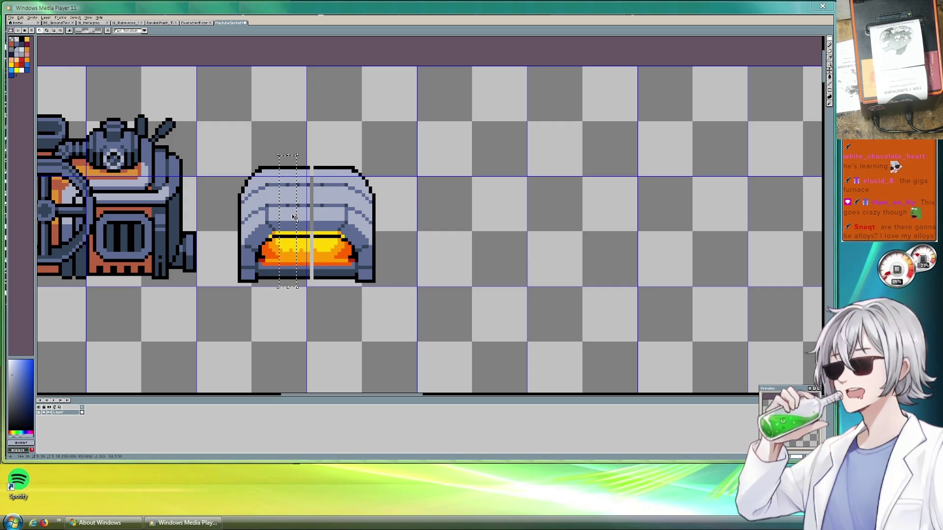
key("Right")
key("Right")
key("Right")
left_click(457, 219)
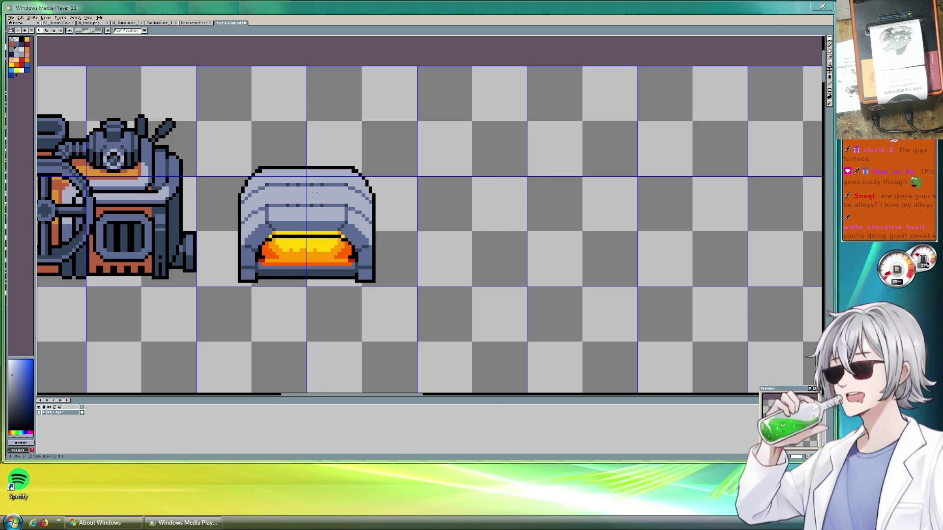
With the Pencil and a darker grey, draw six mortar lines across the kiln's dome and walls.
key("b")
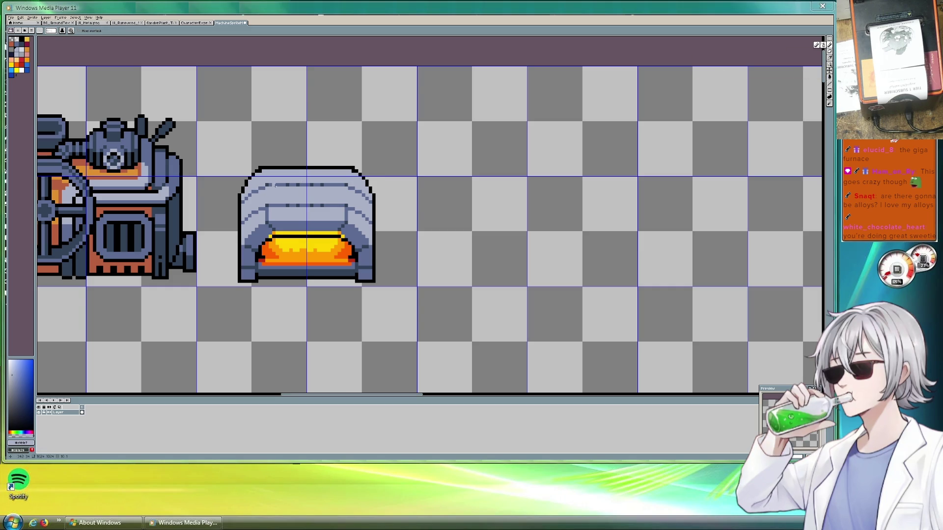
left_click(251, 193, "alt")
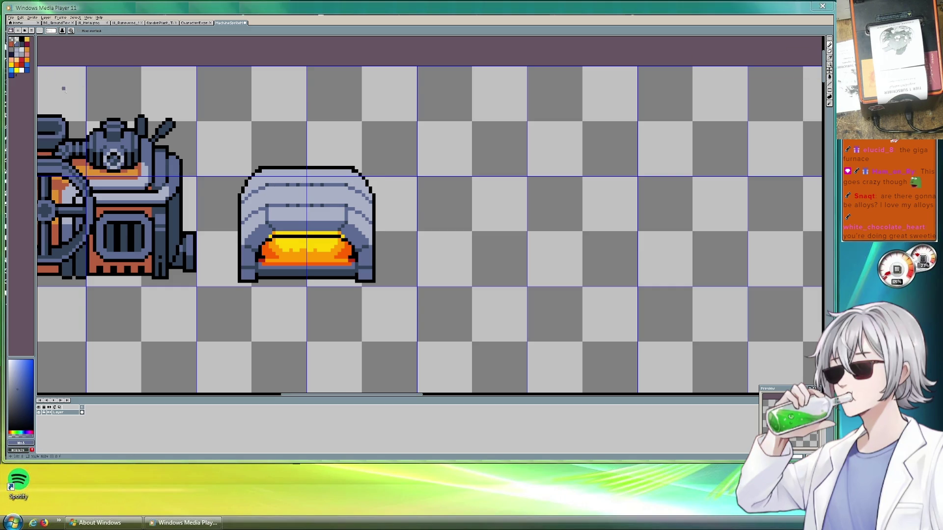
left_click_drag(252, 197, 258, 199)
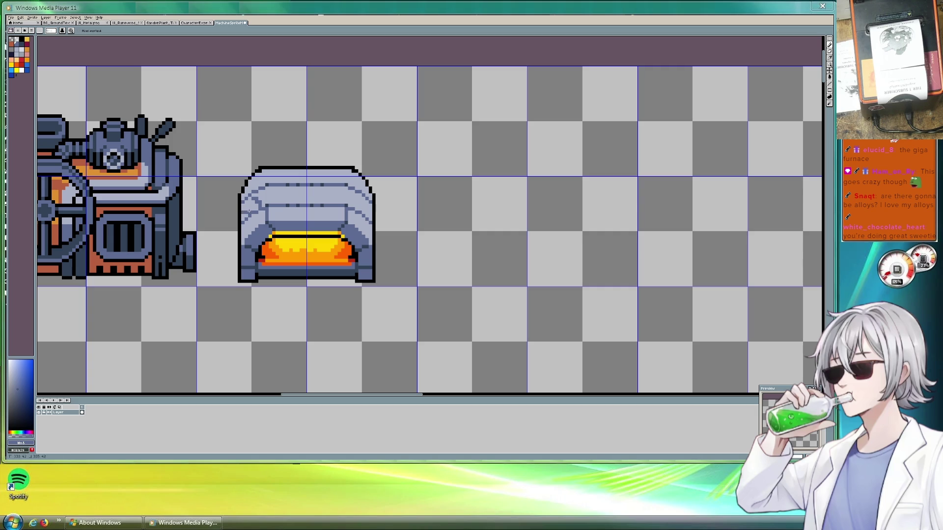
left_click_drag(255, 225, 273, 212)
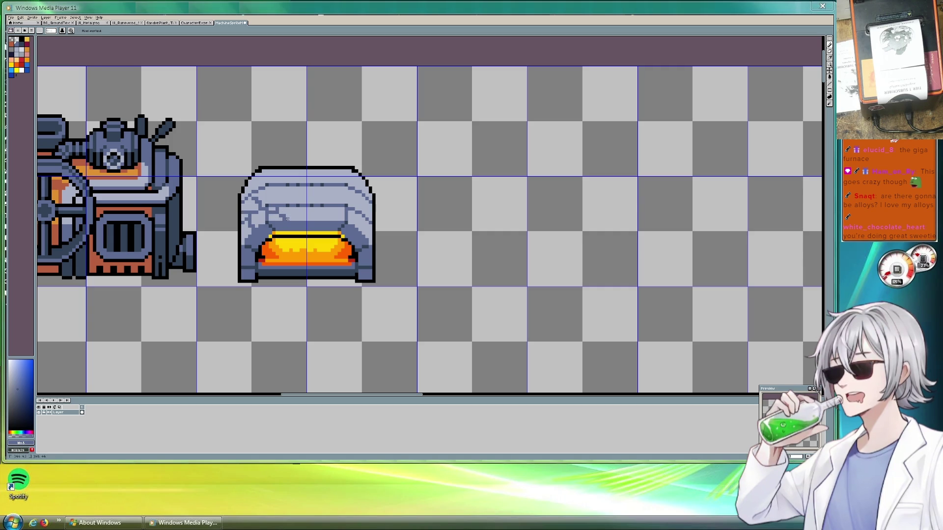
left_click_drag(307, 219, 319, 220)
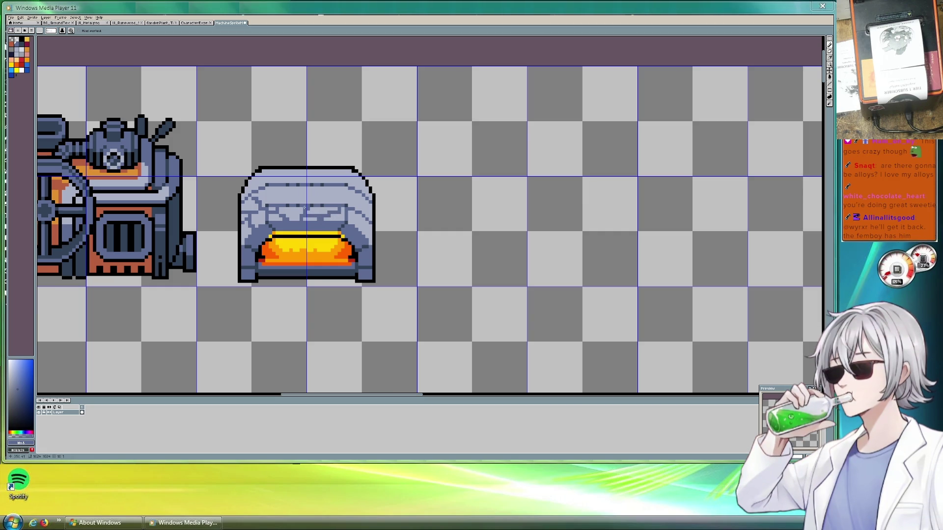
left_click_drag(294, 199, 290, 187)
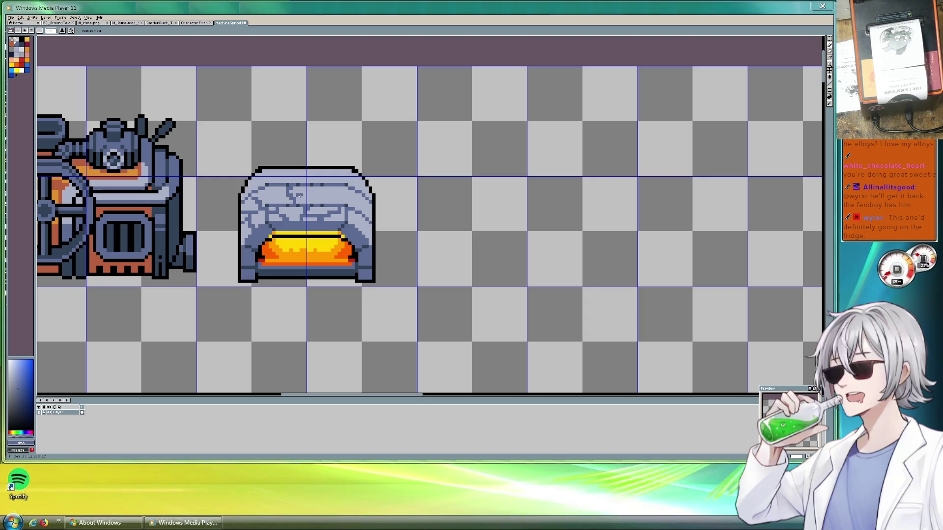
left_click_drag(319, 195, 332, 198)
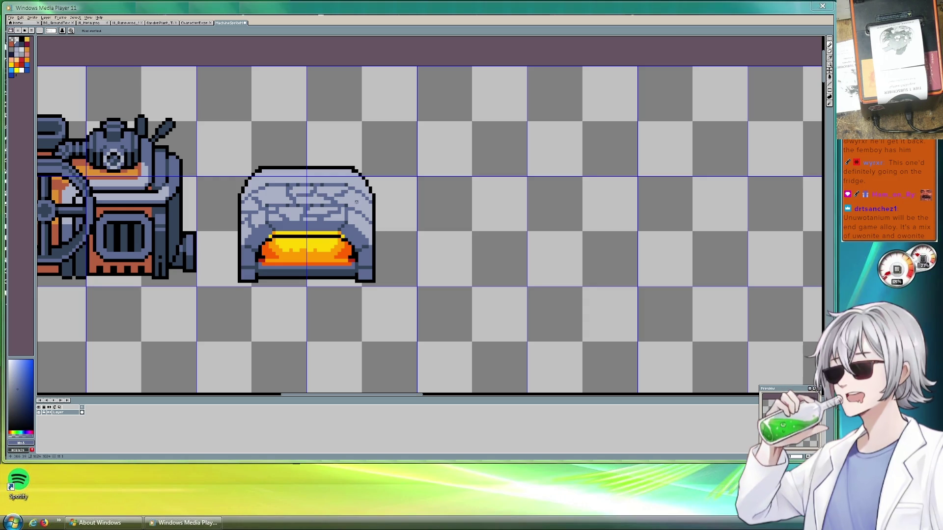
left_click_drag(357, 206, 363, 197)
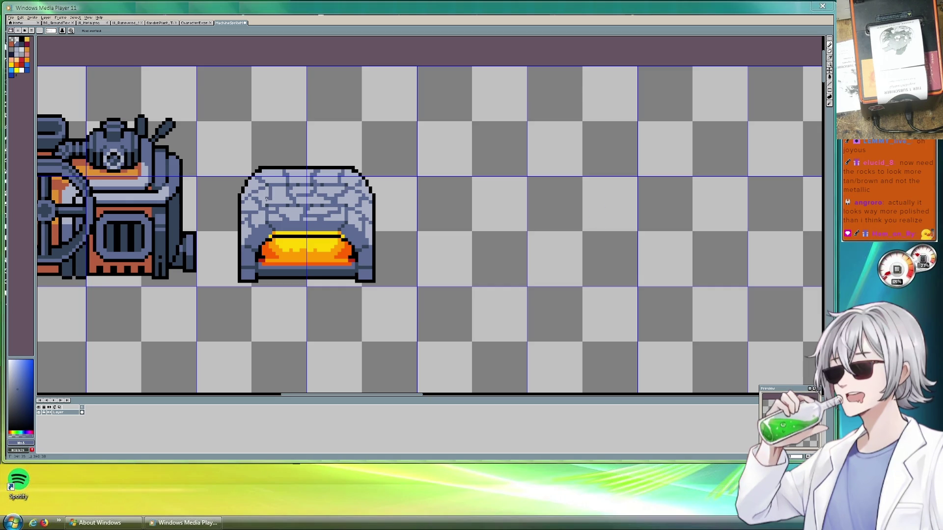
scroll(510, 244, "down", 1)
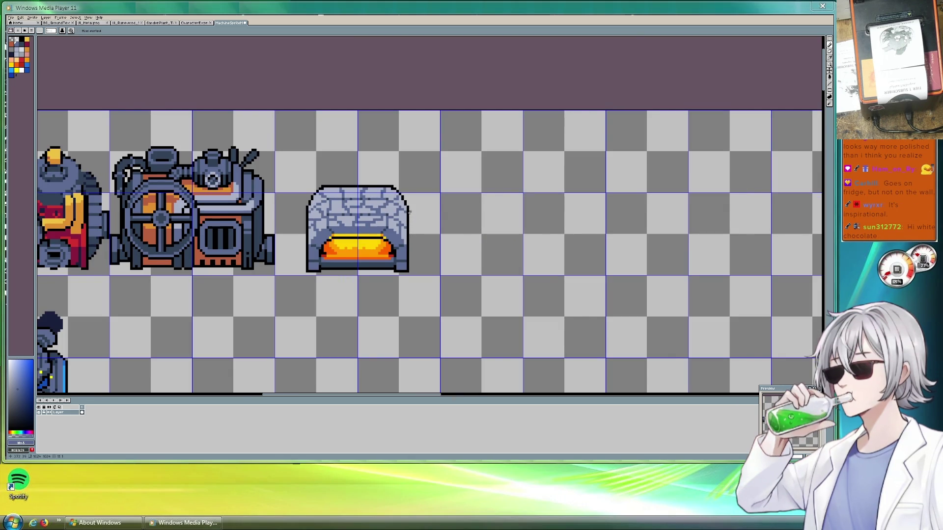
scroll(409, 212, "down", 3)
scroll(491, 221, "up", 4)
scroll(516, 221, "down", 2)
scroll(540, 221, "down", 1)
scroll(491, 217, "up", 3)
scroll(460, 222, "down", 1)
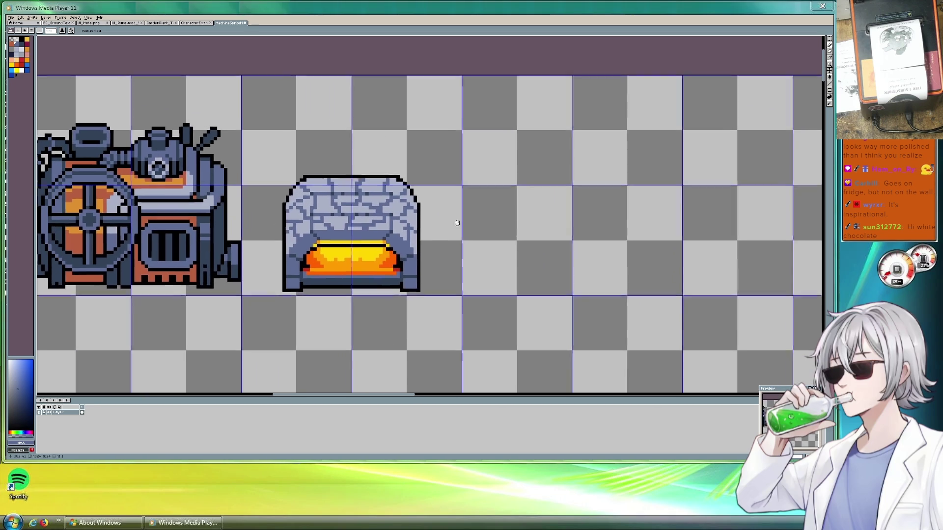
left_click(830, 42)
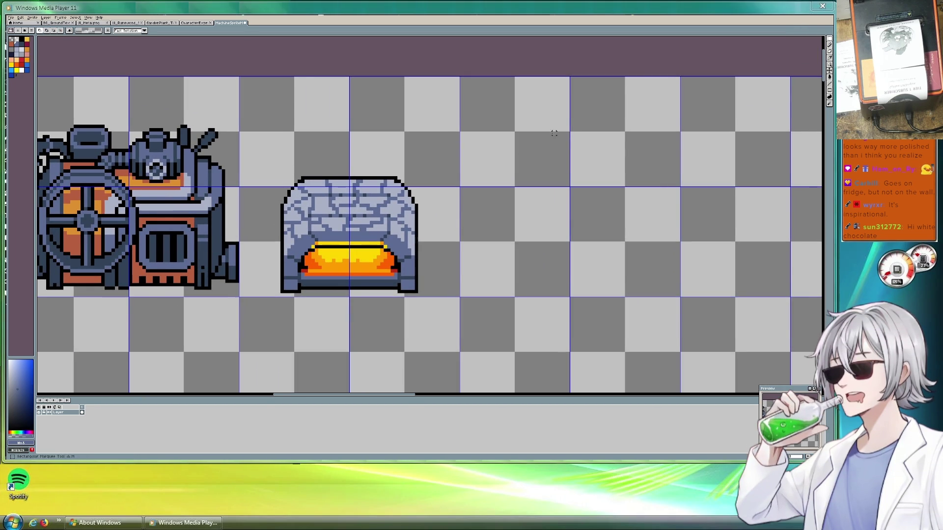
scroll(361, 162, "down", 2)
scroll(408, 130, "up", 1)
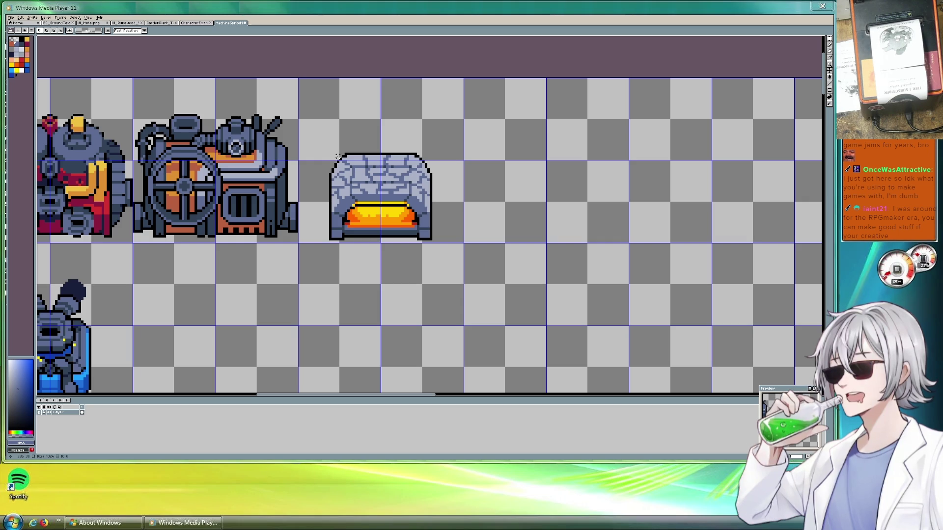
scroll(487, 167, "down", 3)
scroll(413, 199, "up", 1)
scroll(413, 200, "up", 2)
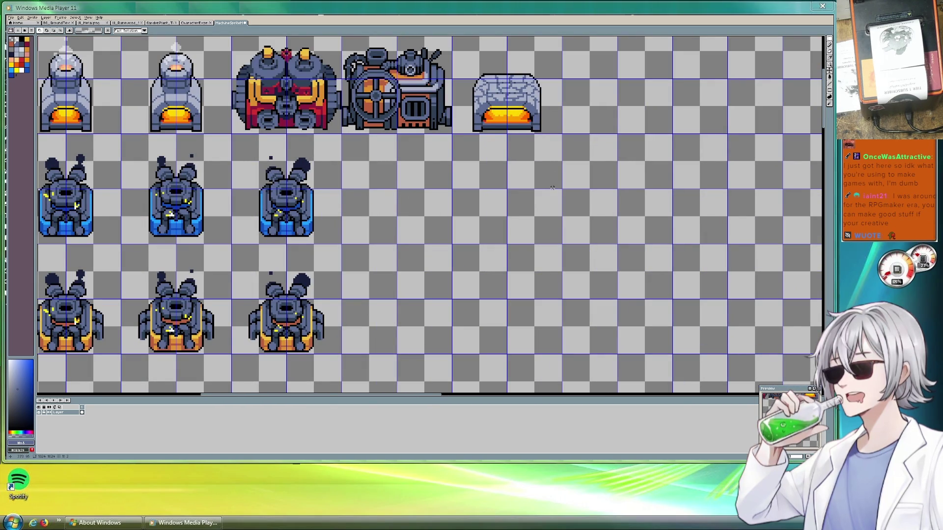
scroll(530, 184, "down", 1)
scroll(479, 238, "up", 1)
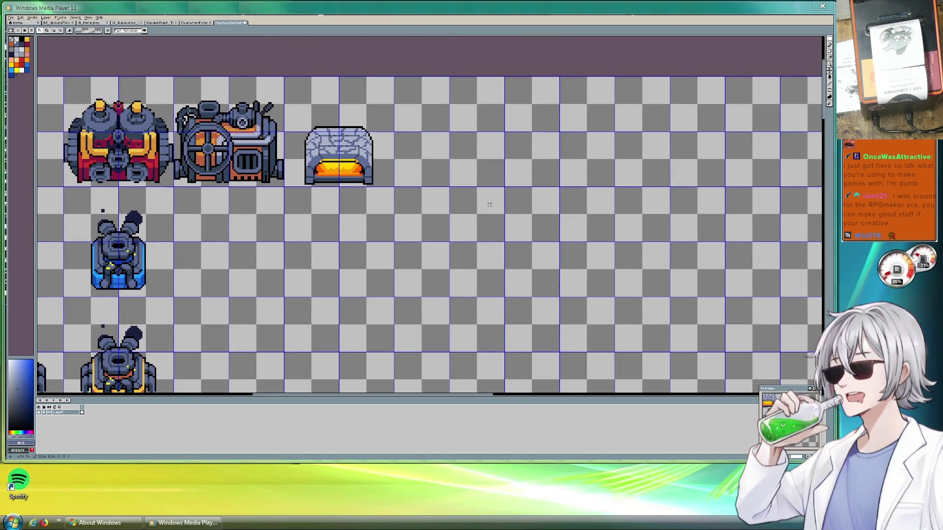
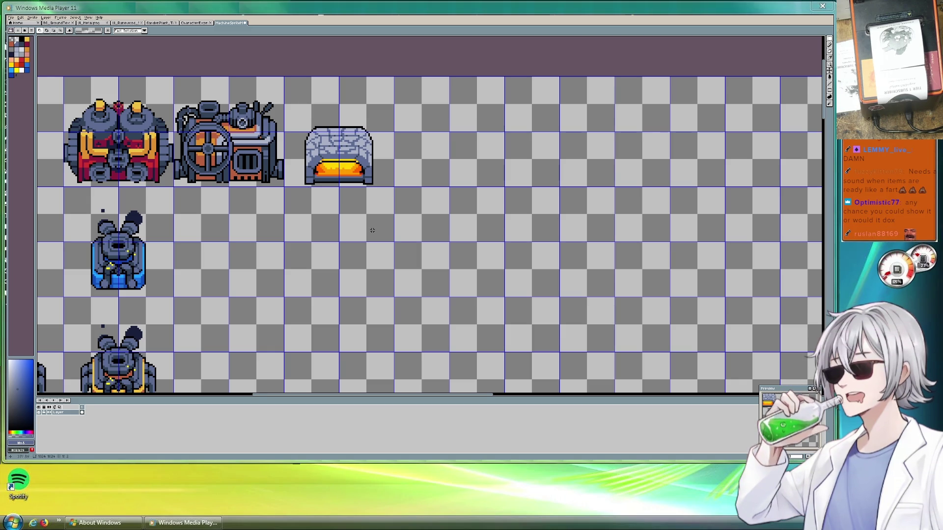
Pan and scroll the diagram to bring the orange Smelting package into view.
scroll(414, 124, "down", 3)
scroll(387, 133, "up", 2)
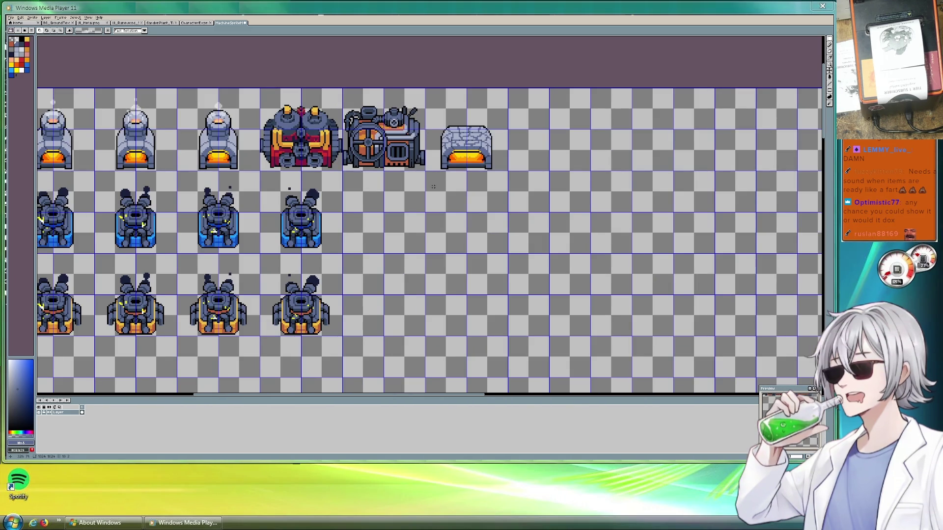
scroll(417, 177, "right", 2)
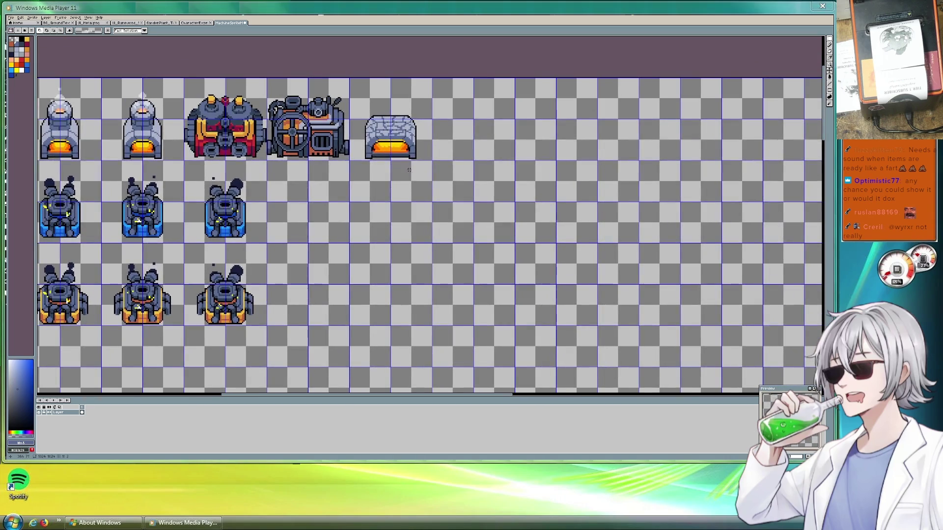
scroll(408, 169, "up", 1)
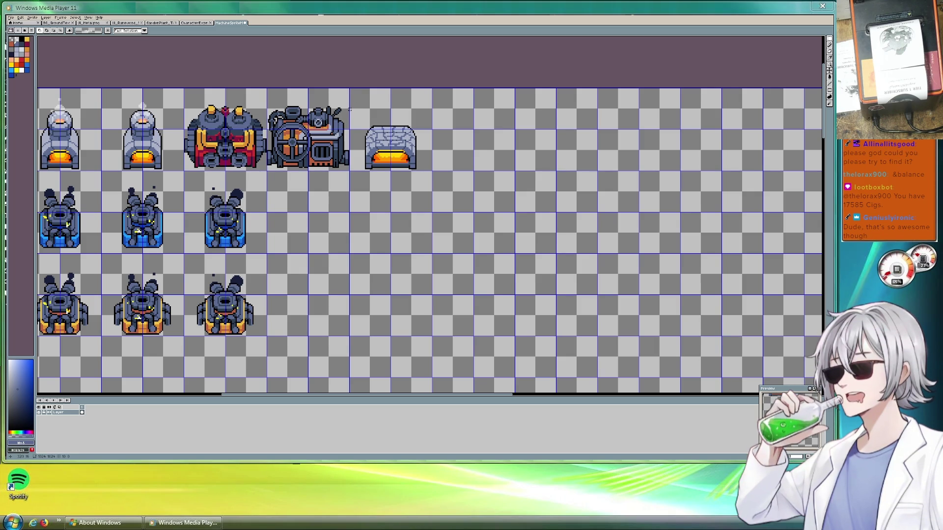
scroll(351, 110, "down", 2)
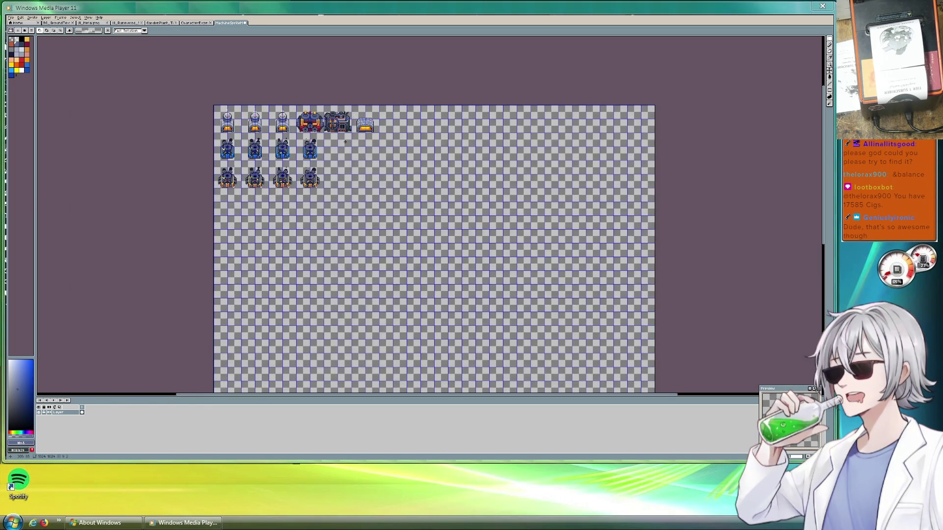
scroll(369, 157, "up", 2)
scroll(378, 196, "up", 1)
scroll(385, 208, "up", 1)
left_click_drag(384, 208, 391, 188)
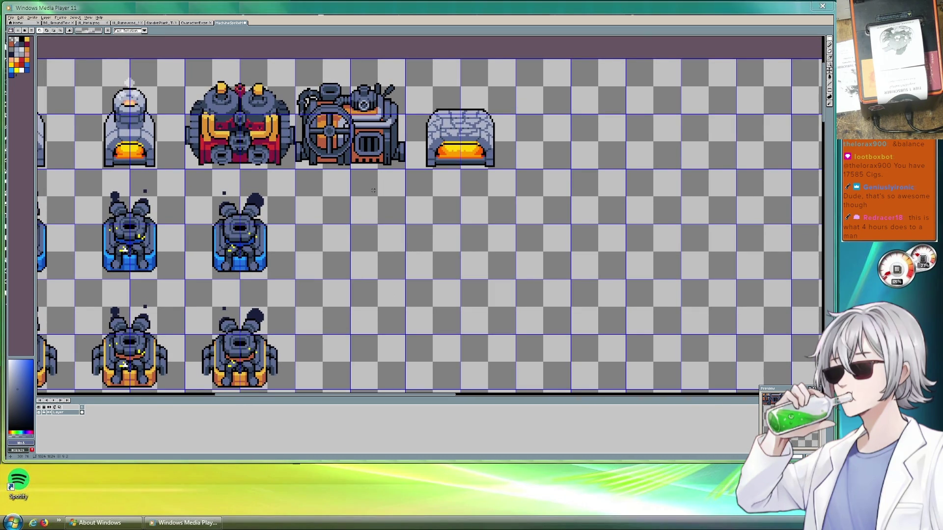
scroll(374, 191, "down", 2)
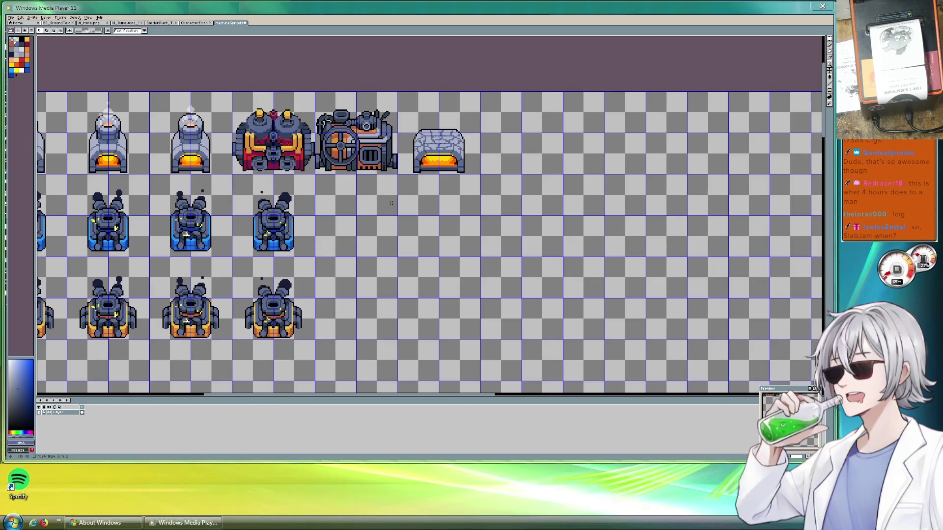
scroll(403, 201, "up", 1)
scroll(428, 211, "up", 1)
mouse_move(429, 211)
left_mouse_down()
mouse_move(396, 193)
mouse_move(407, 204)
left_mouse_up()
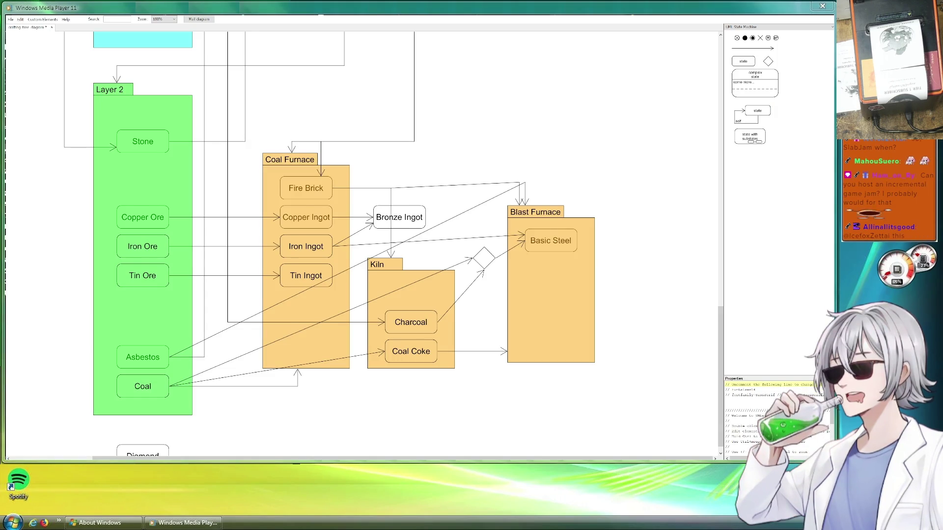
scroll(424, 384, "down", 1)
scroll(417, 390, "right", 2)
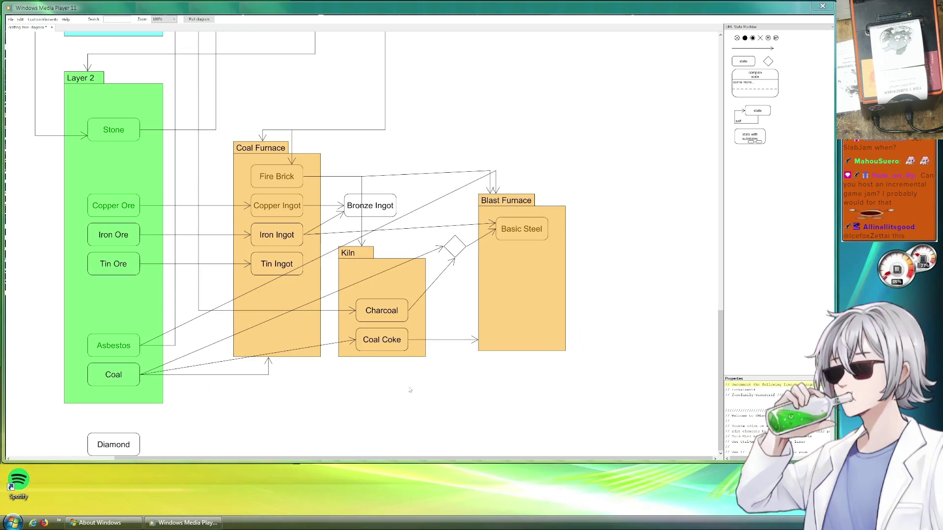
scroll(412, 138, "up", 15)
scroll(413, 138, "left", 3)
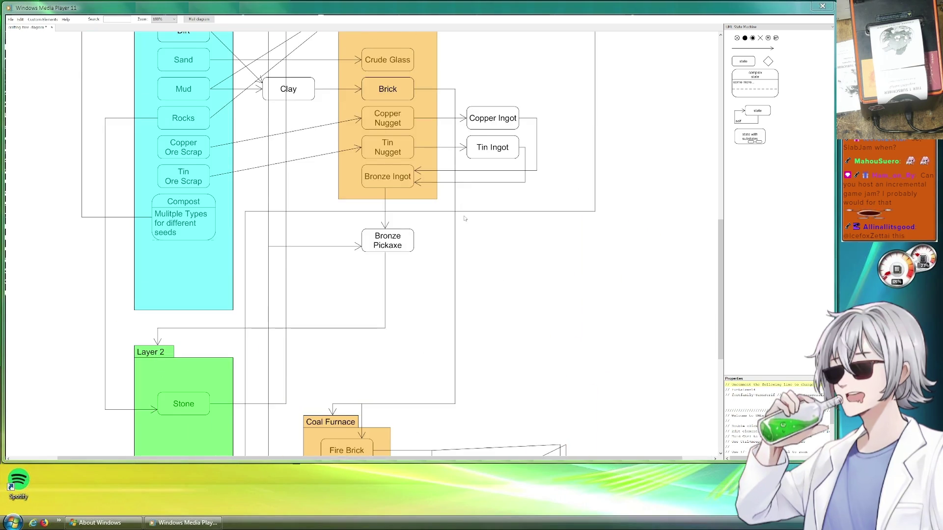
scroll(393, 131, "up", 5)
Rename the Smelting package to 'Basic Furnace' in the Properties panel.
left_click(387, 127)
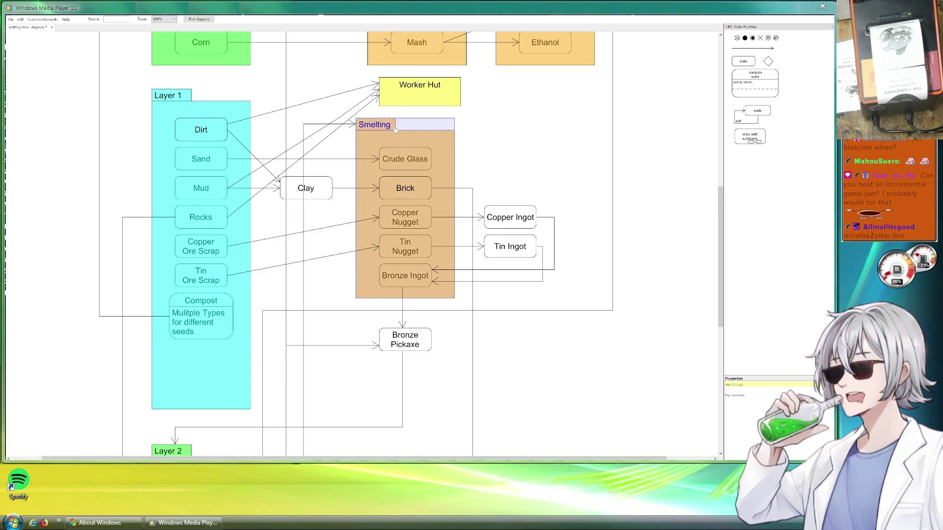
left_click_drag(746, 383, 721, 386)
type("Basic Furnace")
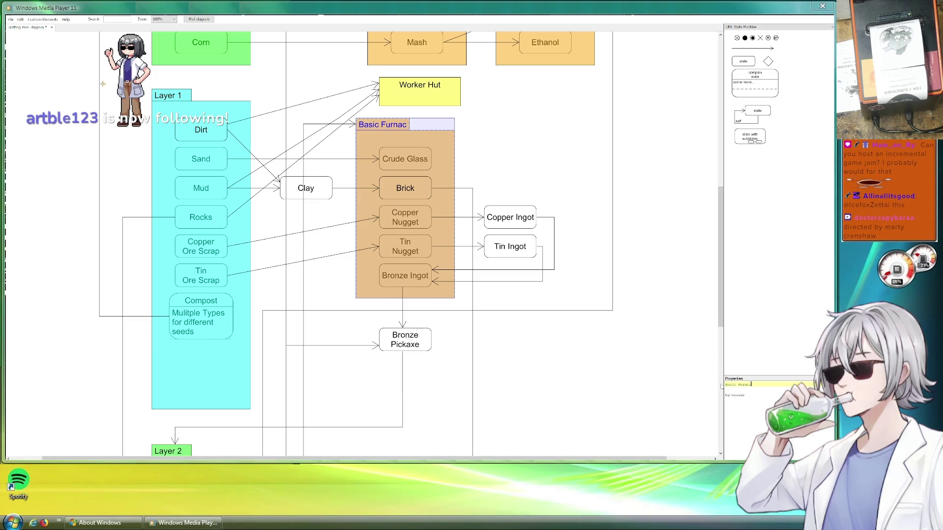
left_click(738, 426)
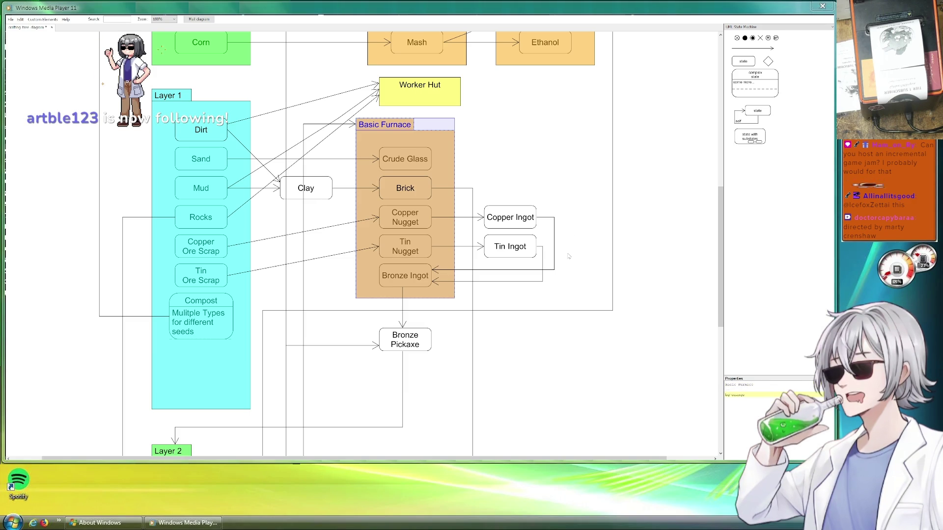
scroll(563, 198, "down", 1)
scroll(556, 143, "up", 6)
left_click(564, 231)
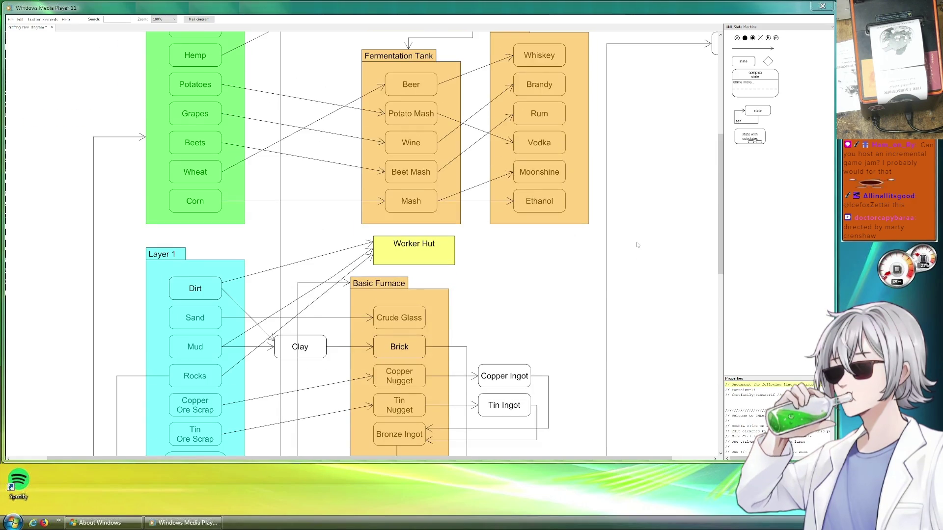
Scroll through the diagram to review the chain from Layer 2 ores to Basic Steel.
scroll(576, 323, "up", 3)
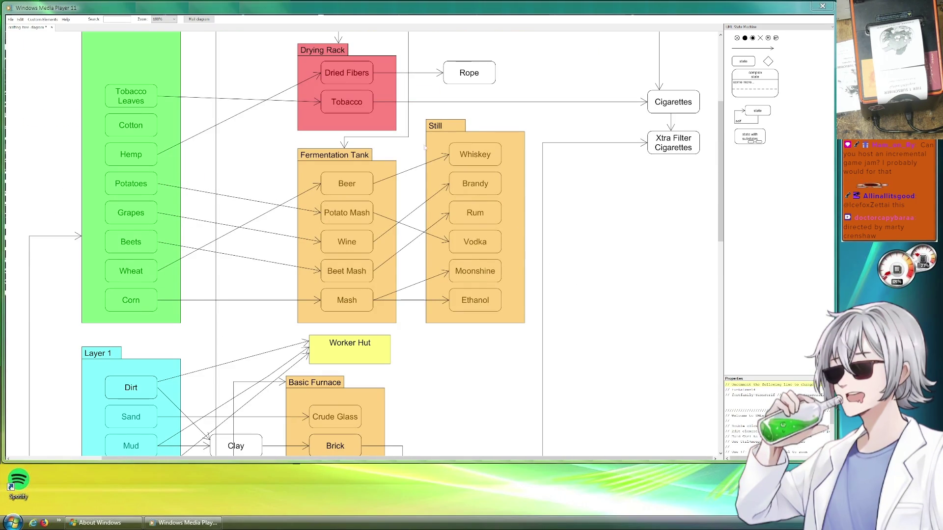
scroll(491, 254, "up", 5)
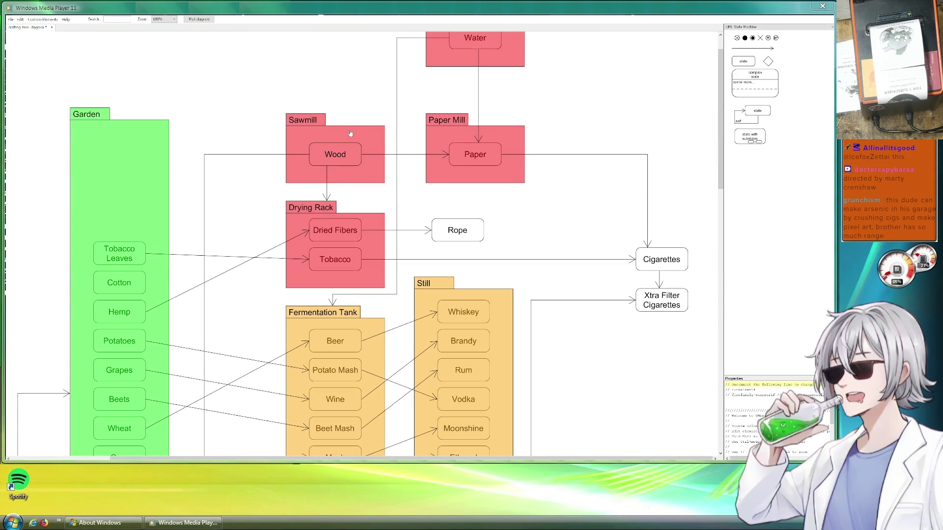
scroll(558, 105, "up", 2)
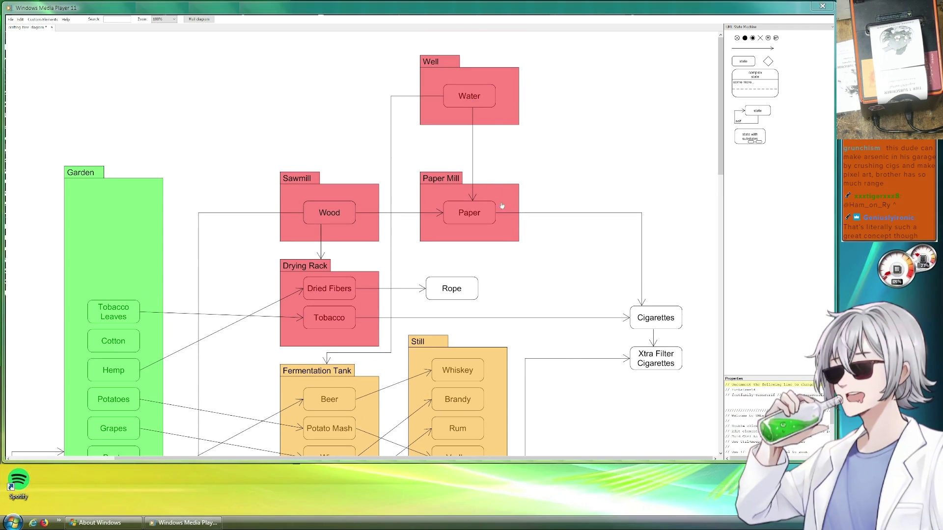
scroll(564, 344, "down", 5)
scroll(577, 294, "down", 1)
scroll(544, 275, "down", 2)
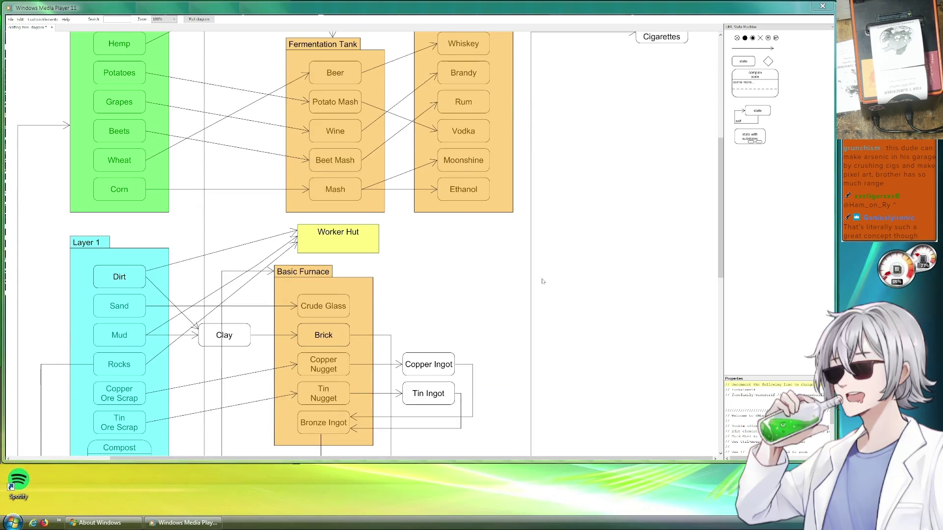
scroll(552, 190, "down", 3)
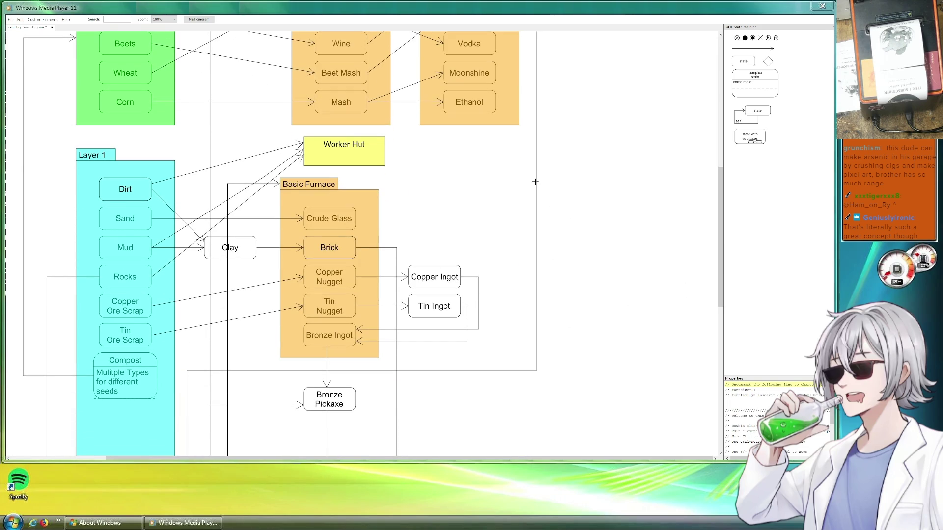
scroll(545, 211, "down", 2)
scroll(564, 290, "down", 2)
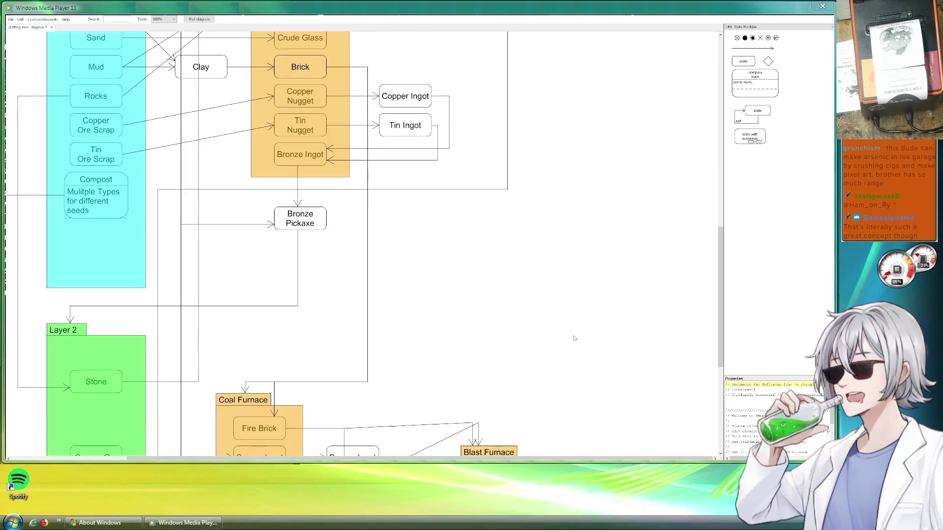
scroll(575, 339, "down", 3)
scroll(581, 237, "down", 2)
scroll(572, 213, "right", 1)
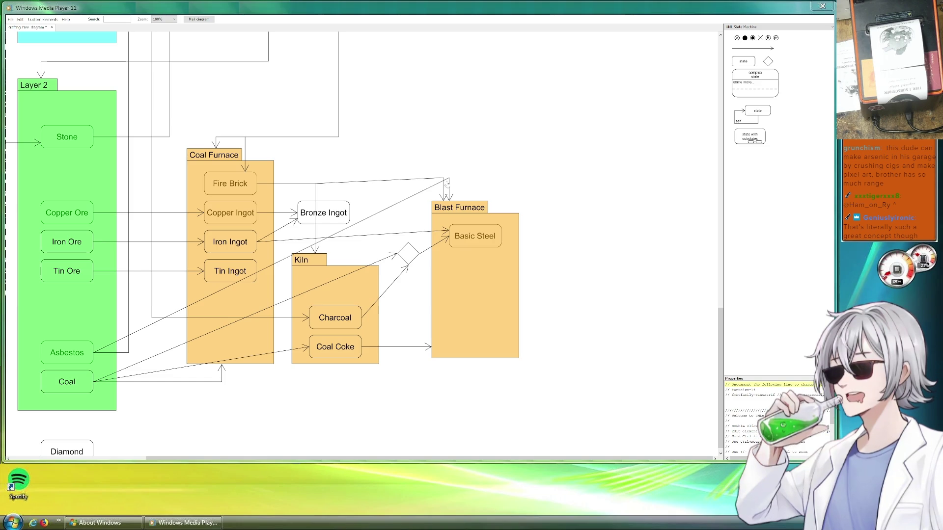
left_click(448, 184)
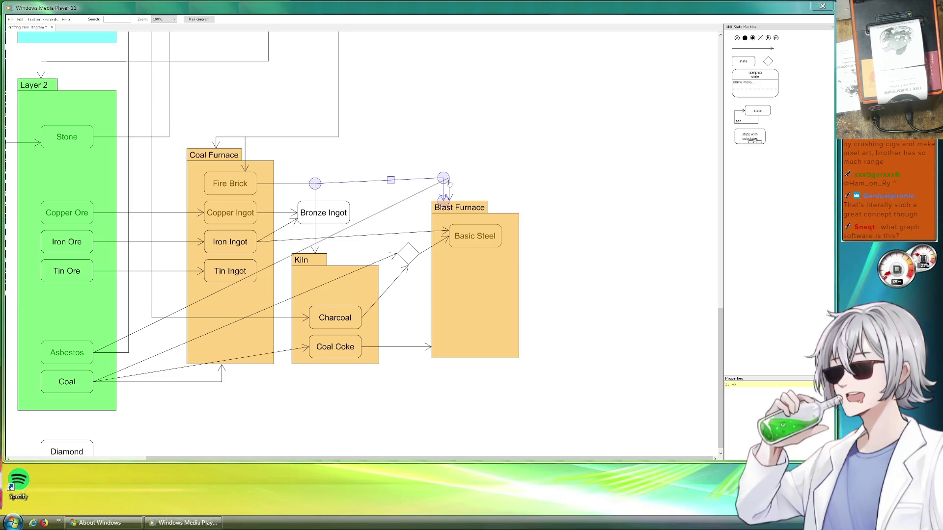
left_click(526, 205)
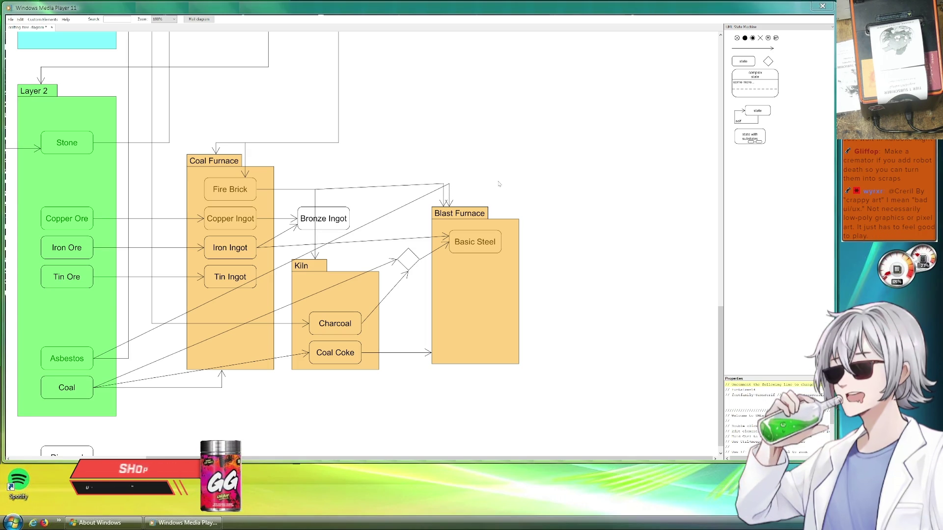
left_click(378, 216)
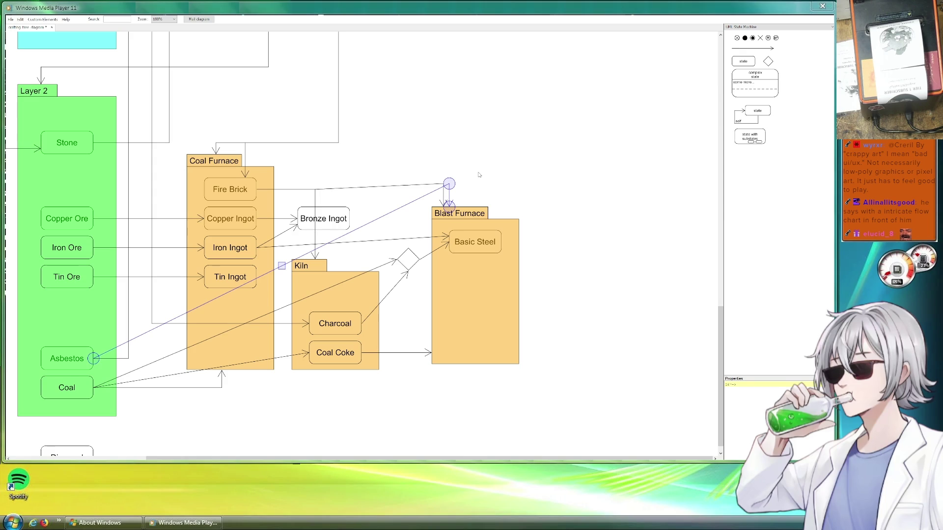
mouse_move(410, 116)
left_mouse_down()
mouse_move(478, 135)
mouse_move(518, 125)
mouse_move(623, 321)
mouse_move(517, 270)
left_mouse_up()
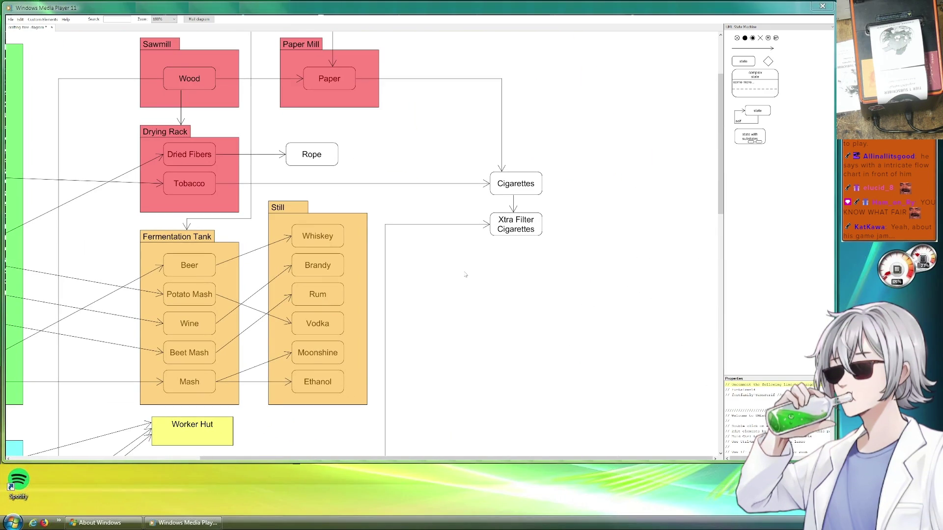
left_click_drag(465, 274, 558, 332)
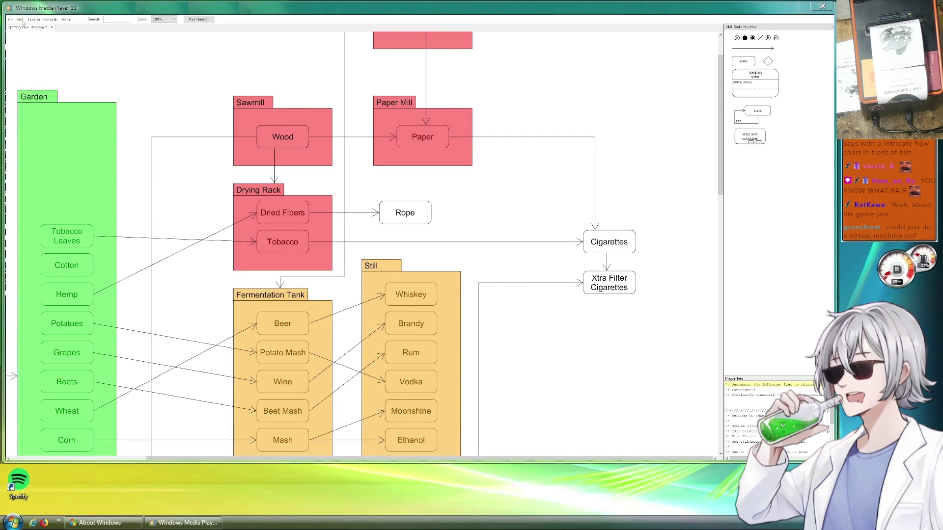
scroll(491, 167, "down", 10)
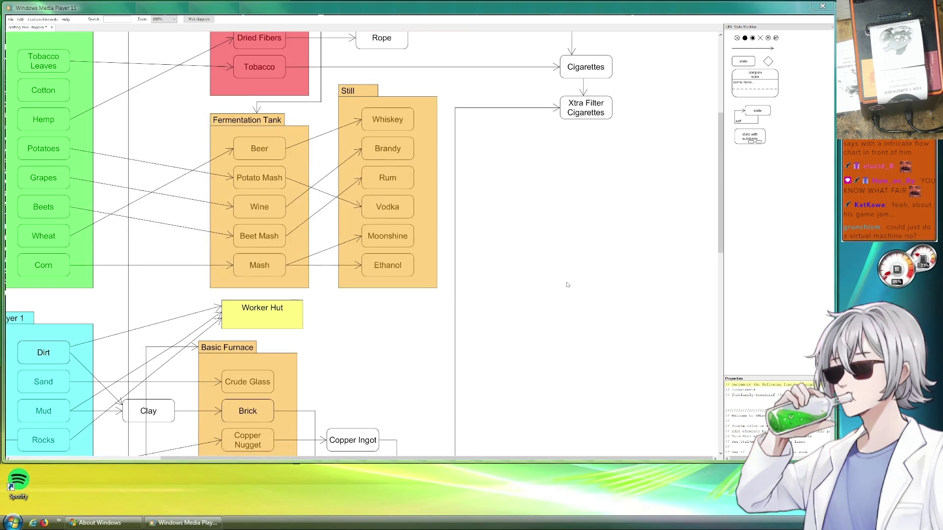
scroll(522, 162, "down", 8)
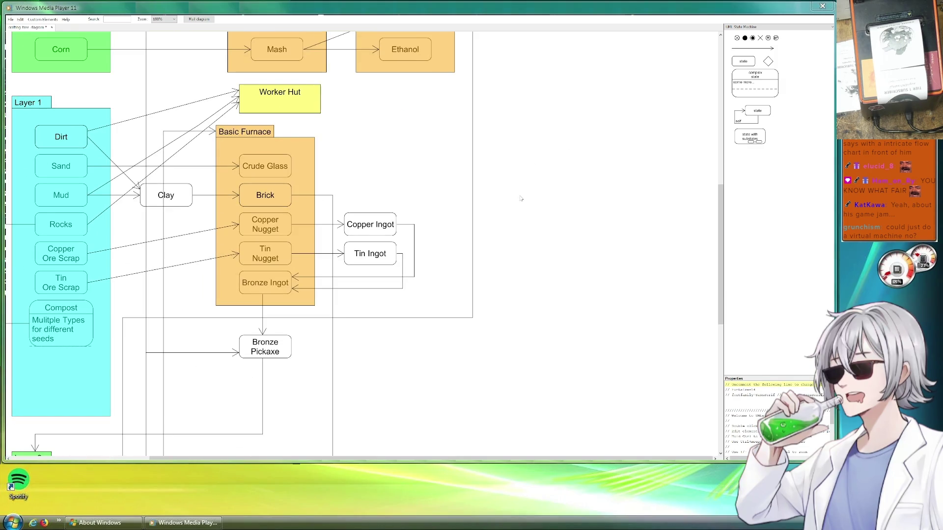
scroll(516, 187, "left", 3)
scroll(515, 187, "down", 2)
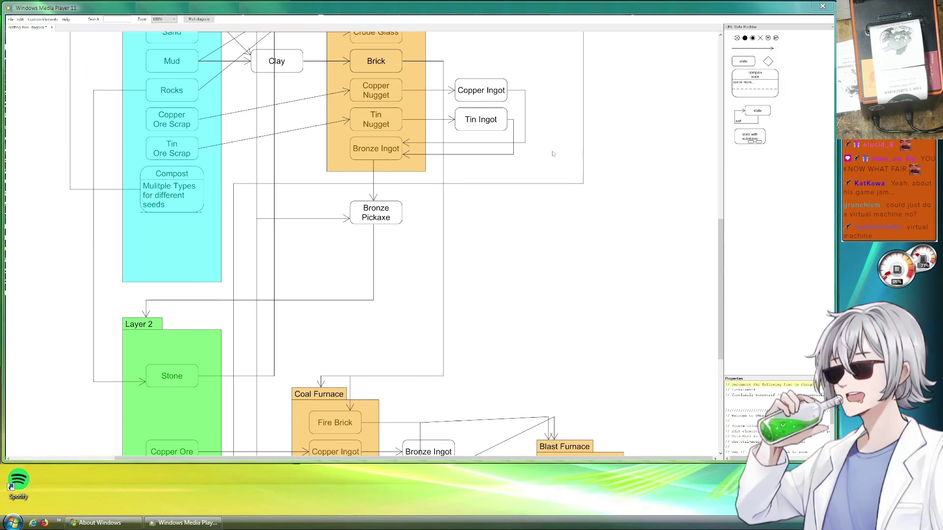
scroll(509, 208, "down", 7)
scroll(509, 208, "right", 3)
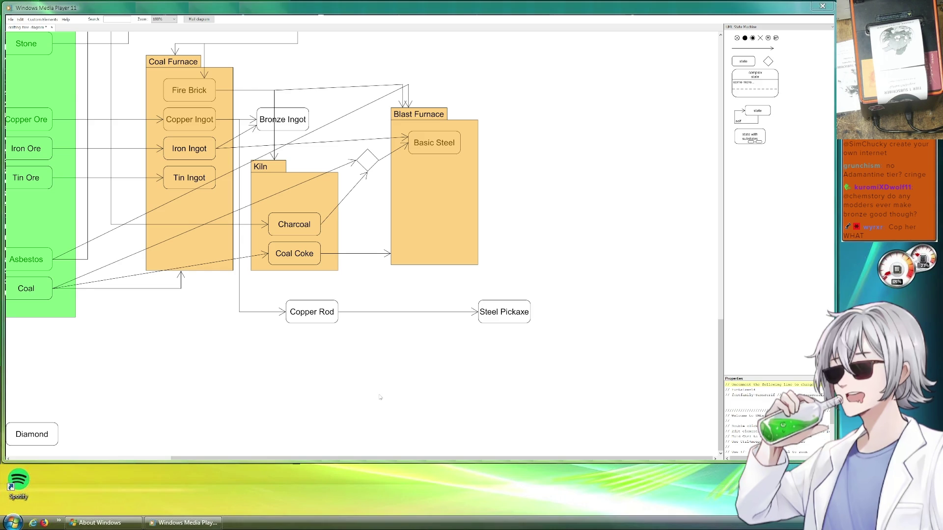
scroll(399, 331, "up", 1)
scroll(400, 330, "left", 6)
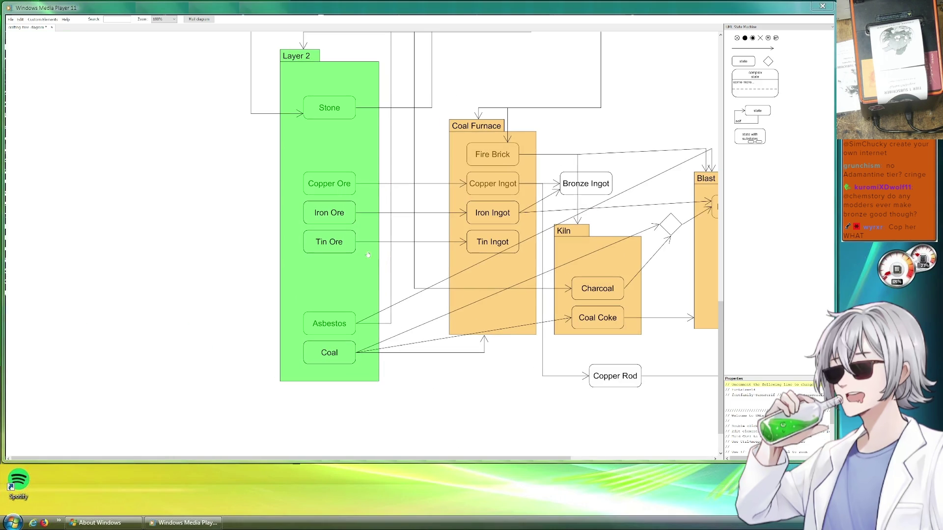
mouse_move(412, 414)
left_mouse_down()
mouse_move(205, 227)
mouse_move(237, 243)
left_mouse_up()
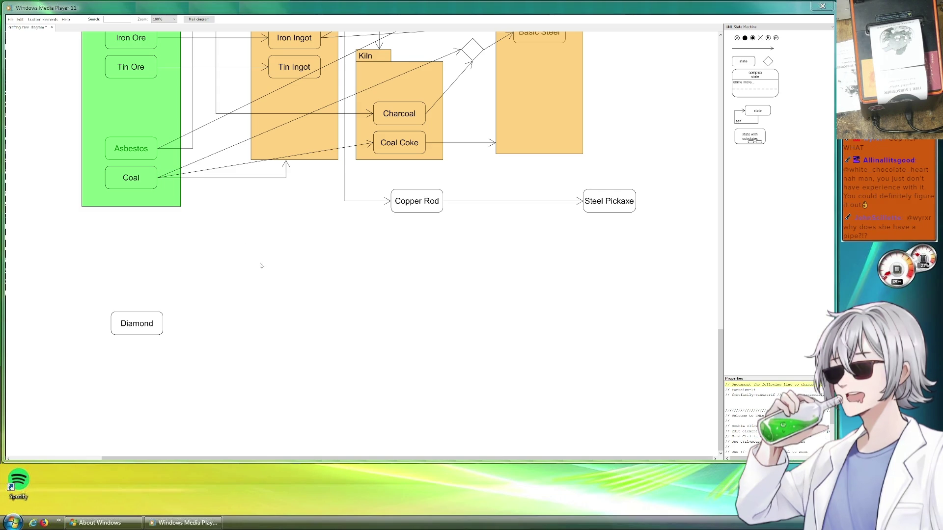
left_click_drag(352, 270, 499, 301)
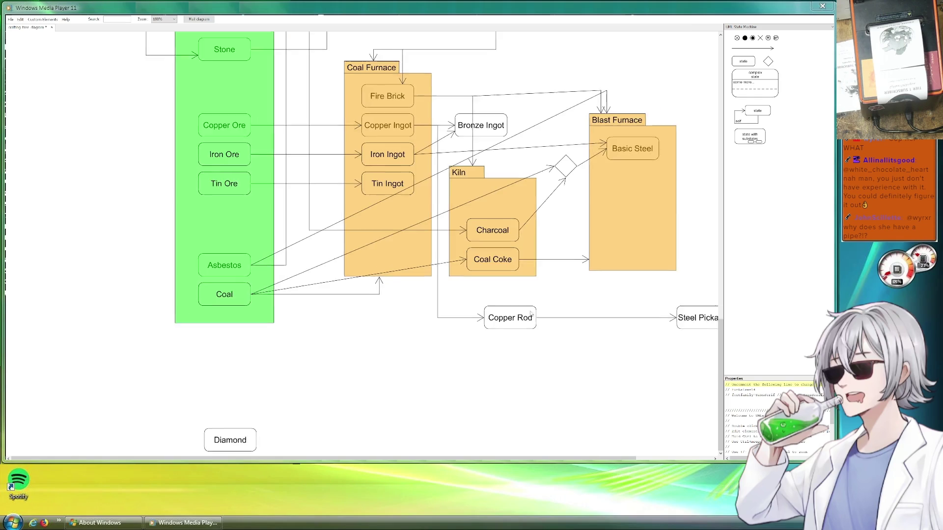
left_click_drag(481, 95, 371, 178)
left_click(382, 201)
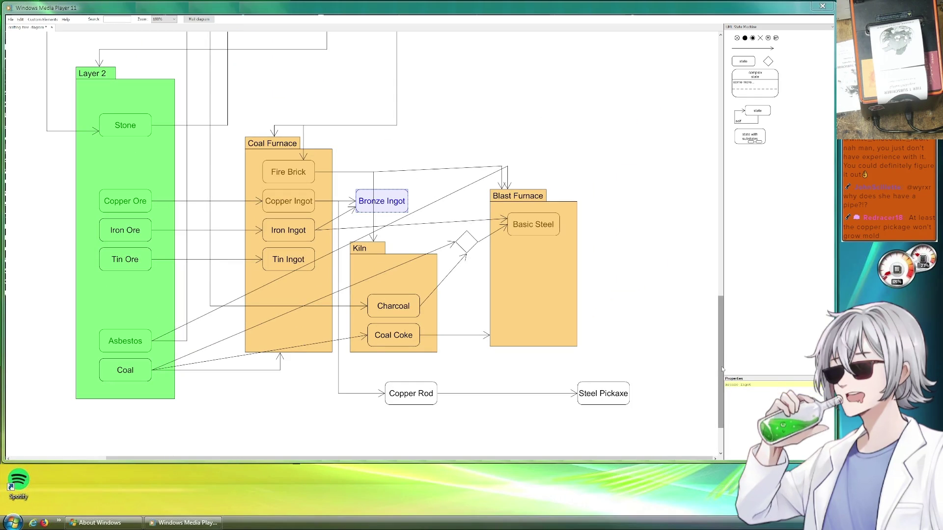
Relabel the Bronze Ingot in Basic Furnace as 'Crude Bronze Ingot' by adding 'Crude' as a first line.
scroll(528, 194, "up", 5)
left_click(399, 113)
left_click(301, 125)
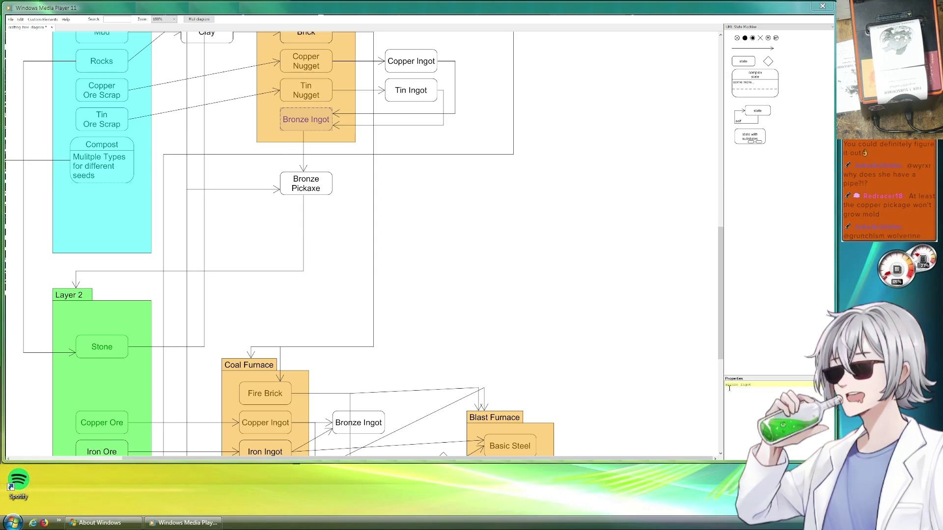
key("Return")
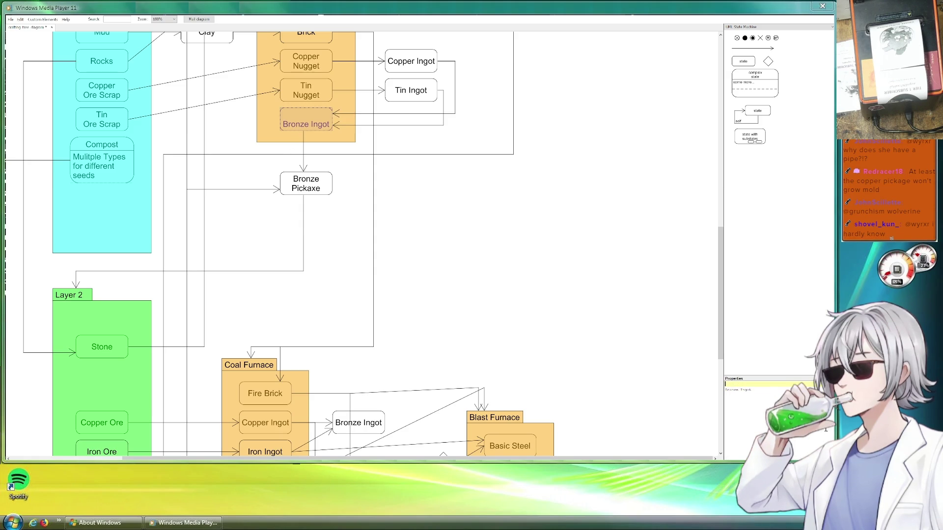
left_click(509, 223)
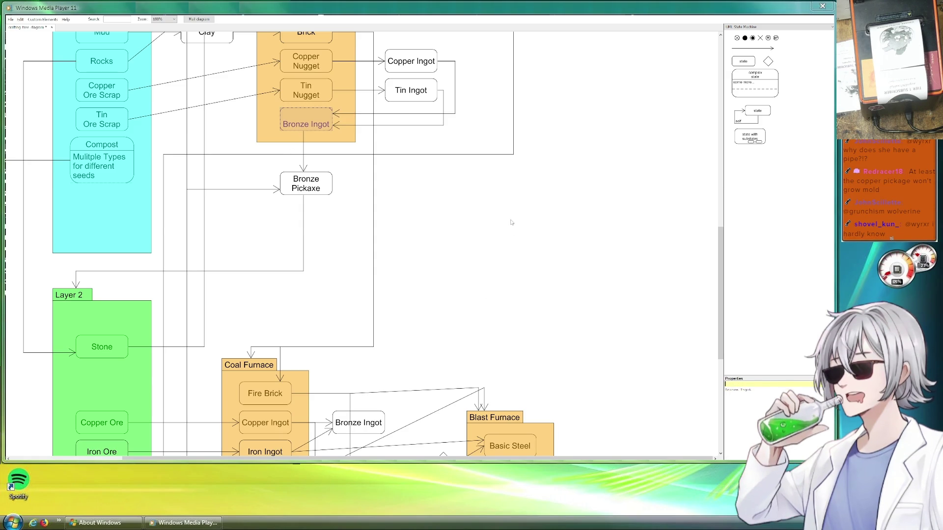
scroll(508, 265, "up", 3)
left_click(322, 195)
type("Crude")
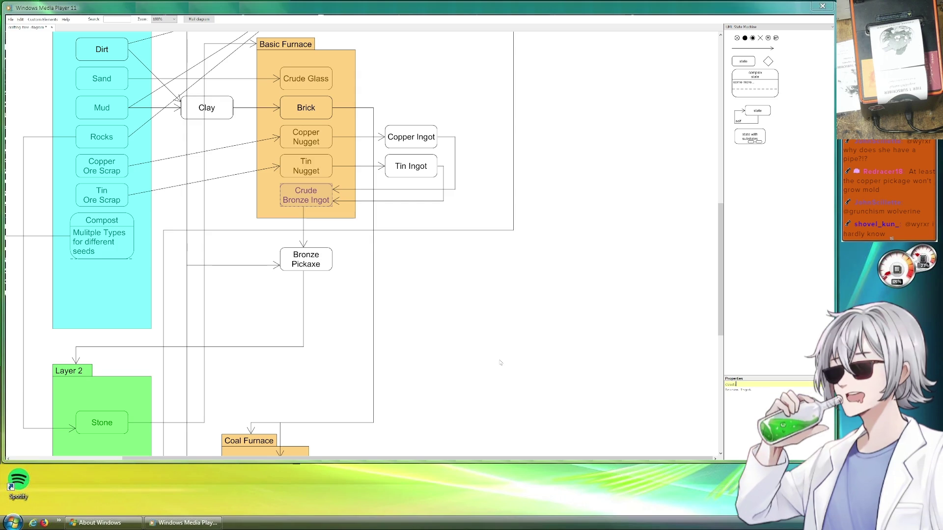
left_click(422, 334)
scroll(472, 275, "down", 5)
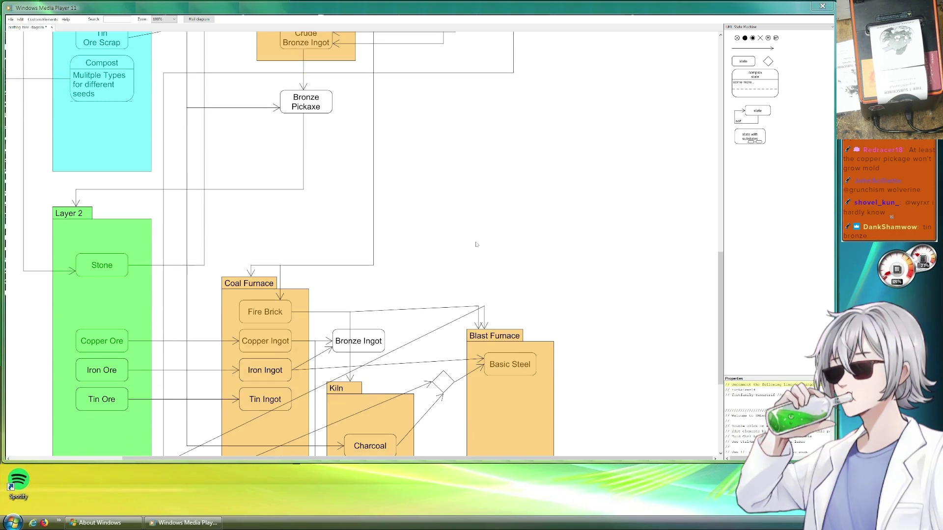
scroll(465, 148, "down", 5)
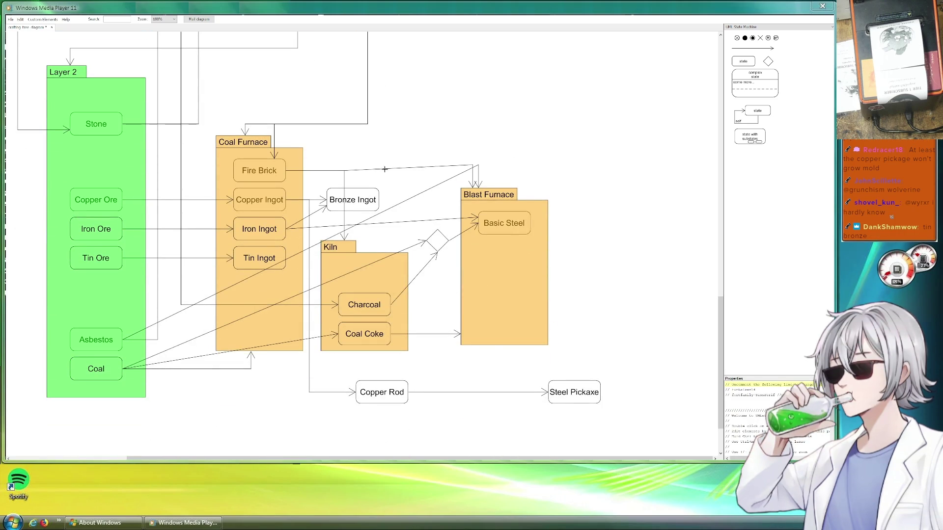
scroll(390, 339, "up", 8)
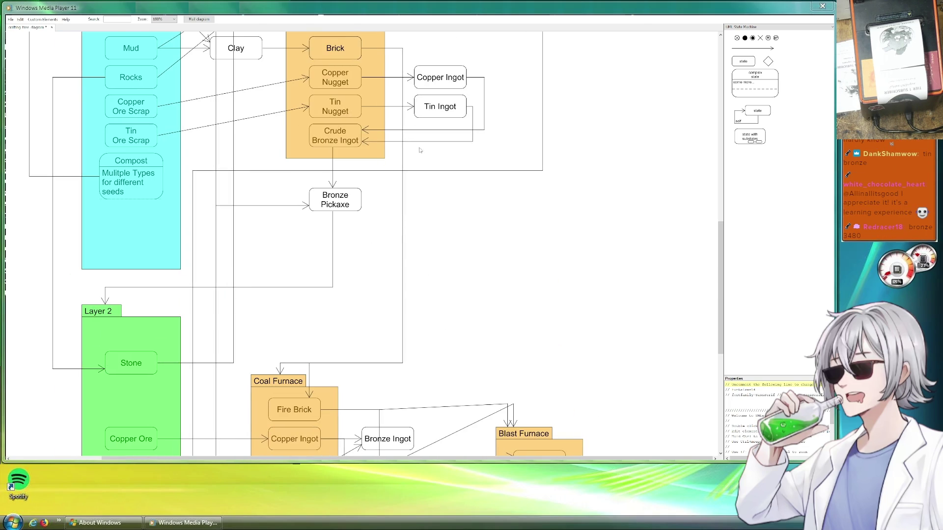
scroll(436, 158, "down", 3)
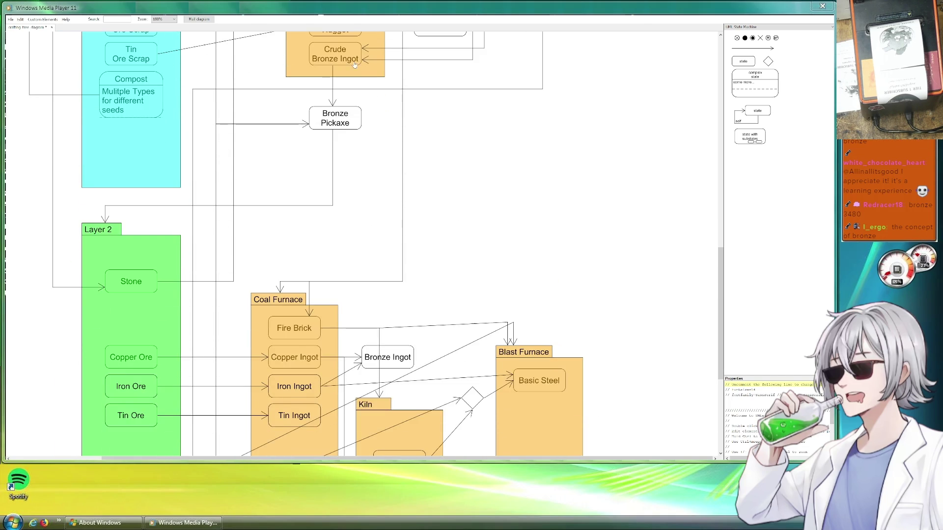
scroll(435, 158, "down", 4)
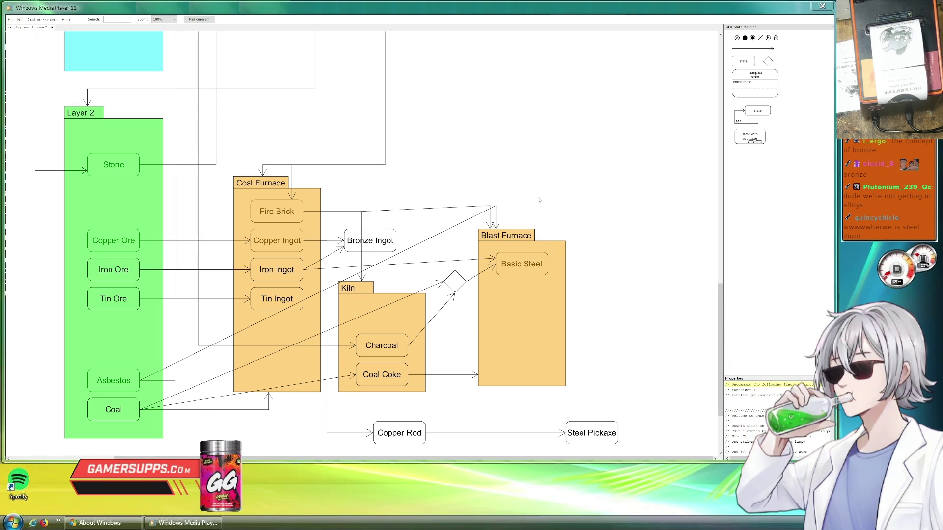
Rename Basic Steel to 'Basic Steel Ingot' by adding 'Ingot' on a new line.
left_click(528, 272)
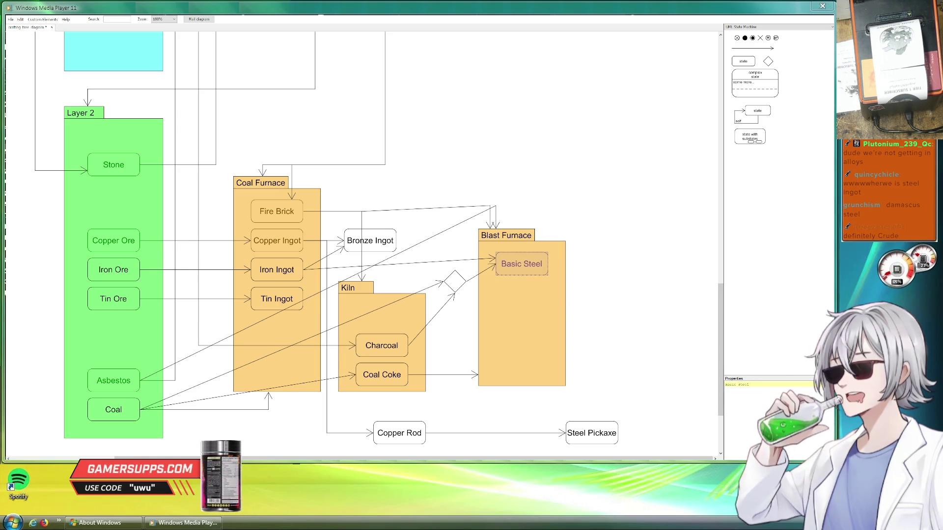
key("Return")
type("Ingot")
left_click(640, 256)
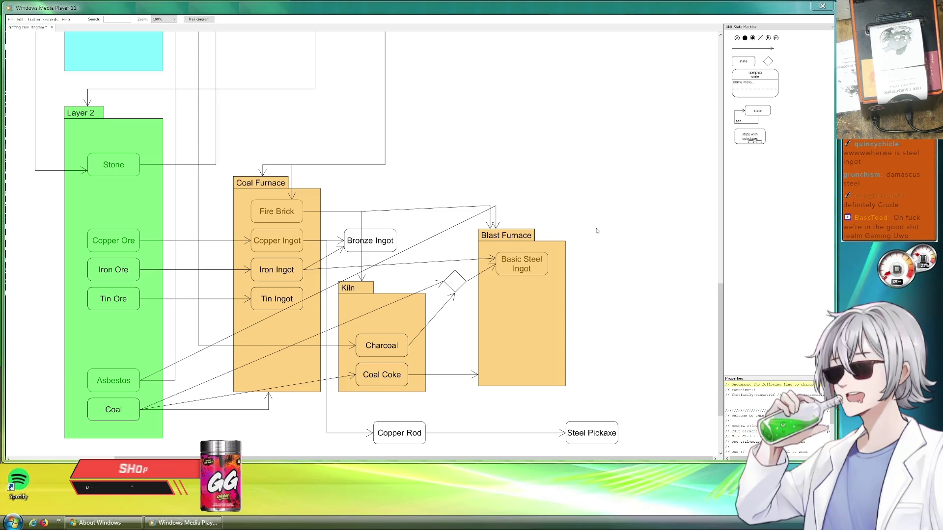
Add a palette arrow from Basic Steel Ingot bent down to Steel Pickaxe.
left_click(752, 49)
mouse_move(753, 48)
left_mouse_down()
mouse_move(601, 273)
mouse_move(583, 421)
left_mouse_up()
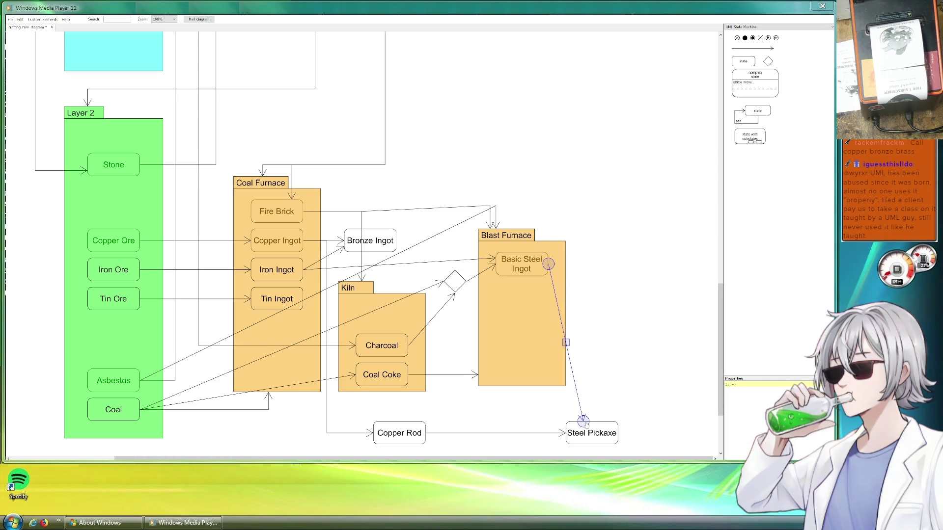
left_click_drag(562, 306, 577, 263)
left_click(646, 270)
scroll(640, 273, "down", 4)
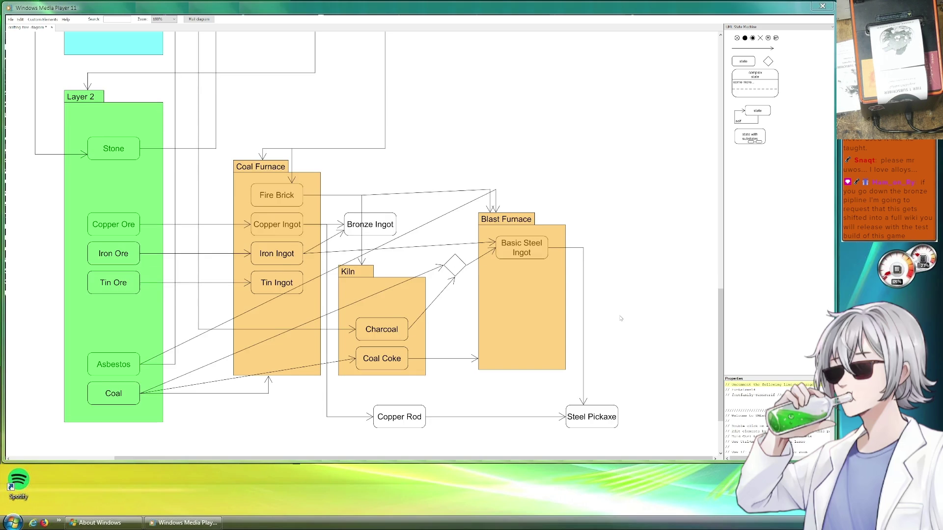
Duplicate the green Layer 2 frame and place the copy around Diamond.
scroll(609, 260, "right", 2)
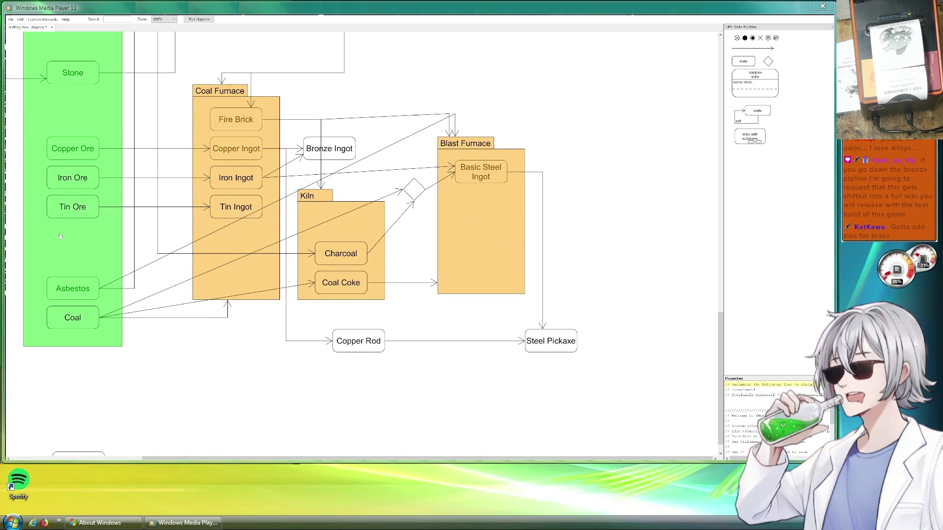
scroll(43, 216, "down", 1)
scroll(43, 217, "up", 6)
left_click(99, 174)
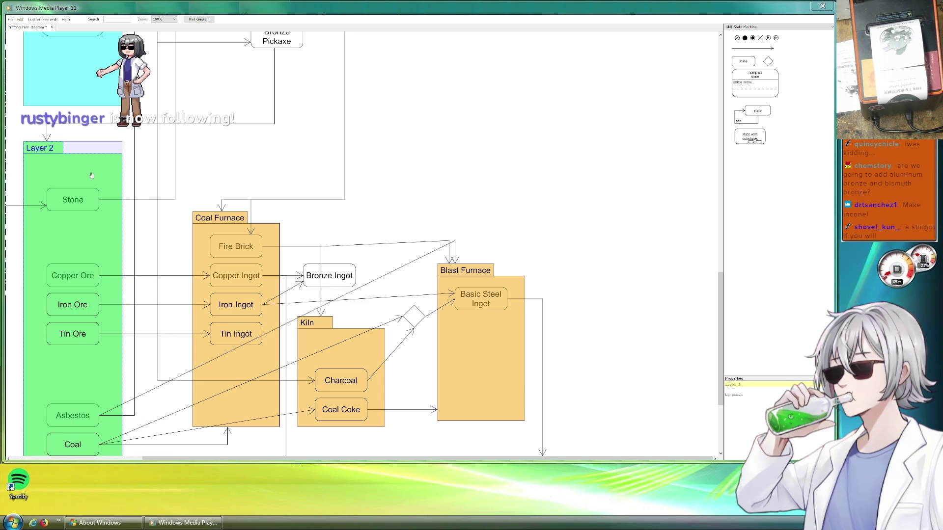
scroll(91, 175, "down", 1)
mouse_move(91, 175)
left_mouse_down()
mouse_move(103, 187)
mouse_move(85, 444)
left_mouse_up()
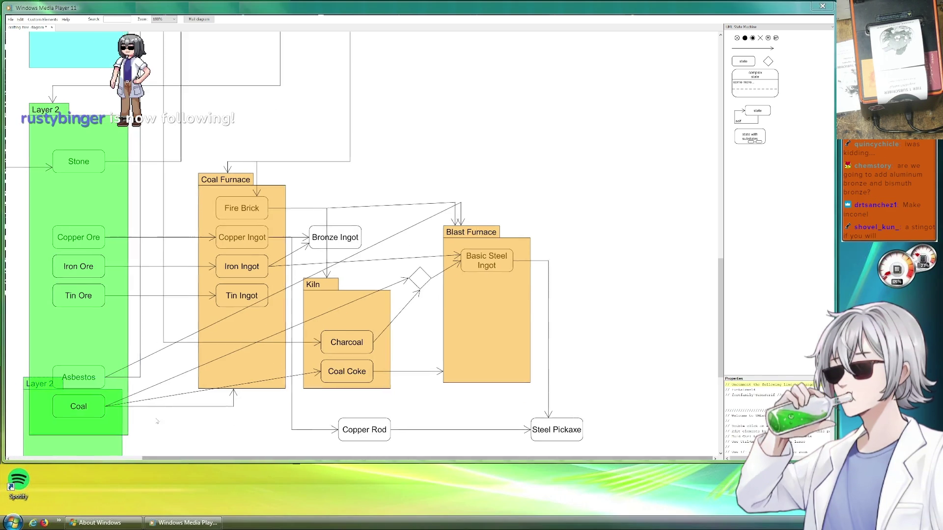
left_click(194, 292)
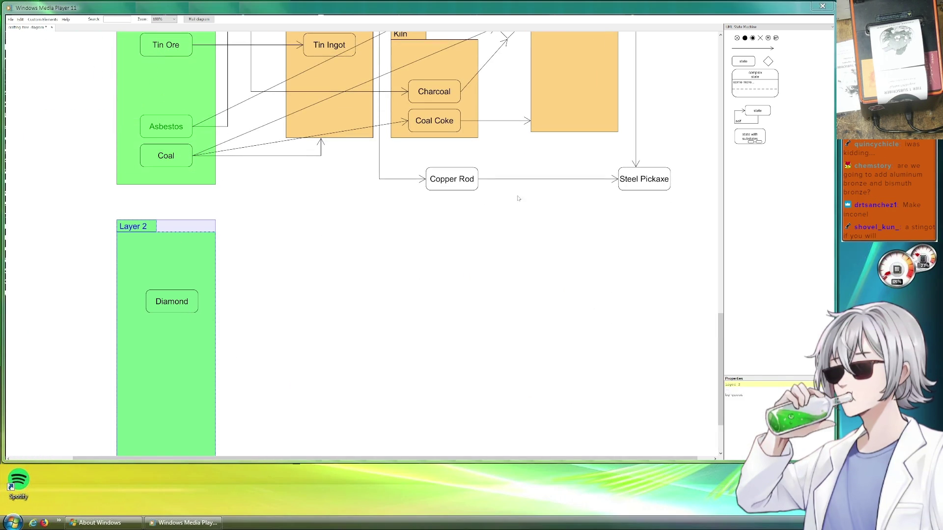
left_click(583, 263)
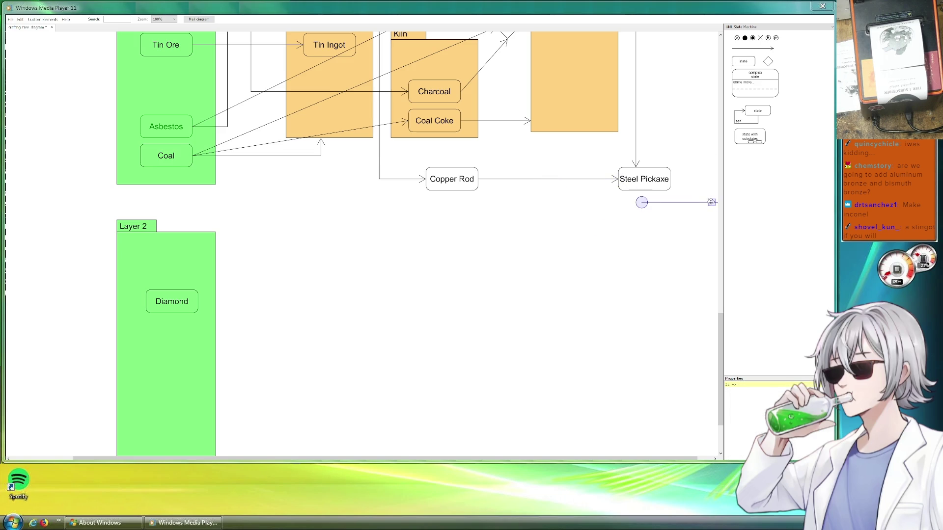
Draw an arrow from Steel Pickaxe bending down into the new layer frame's tab.
scroll(678, 226, "down", 2)
mouse_move(678, 225)
left_mouse_down()
mouse_move(502, 247)
mouse_move(117, 215)
left_mouse_up()
left_click_drag(165, 283, 404, 306)
mouse_move(357, 247)
left_mouse_down()
mouse_move(213, 236)
mouse_move(209, 210)
left_mouse_up()
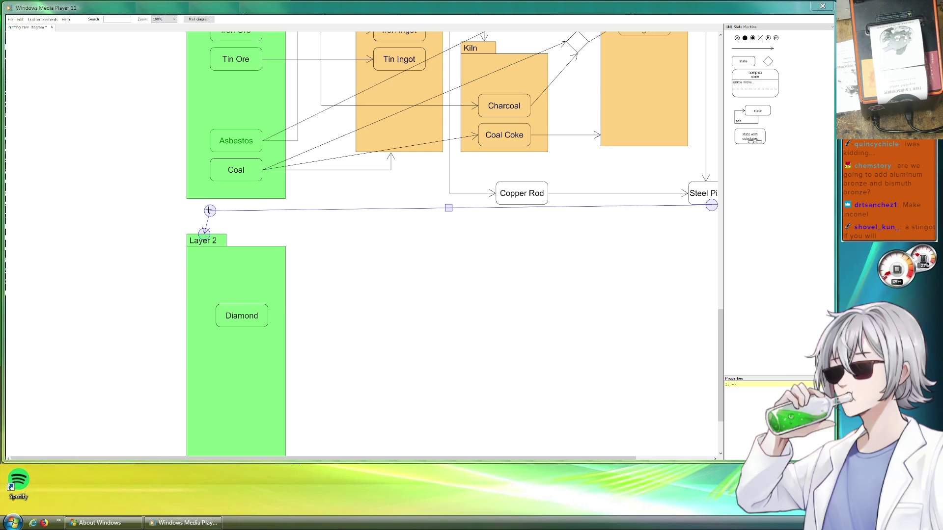
left_click_drag(579, 197, 404, 180)
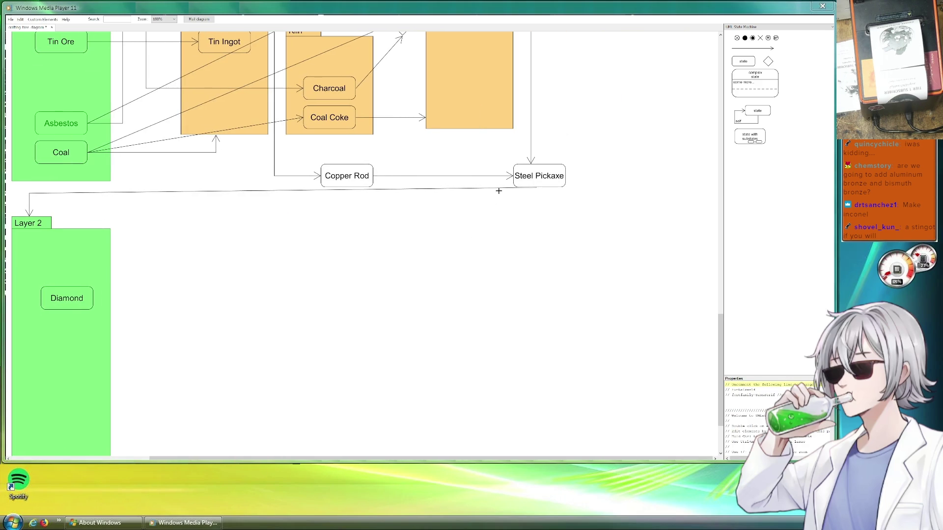
left_click_drag(536, 187, 540, 195)
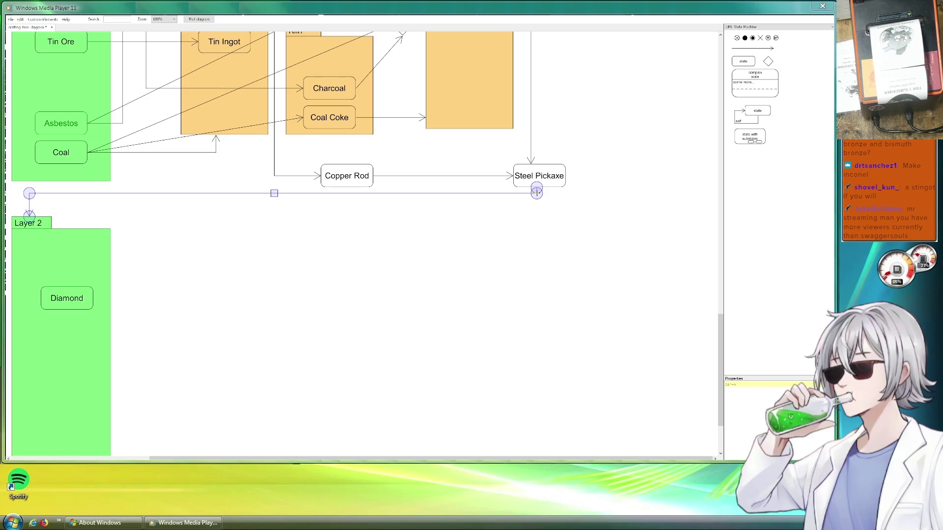
left_click(592, 210)
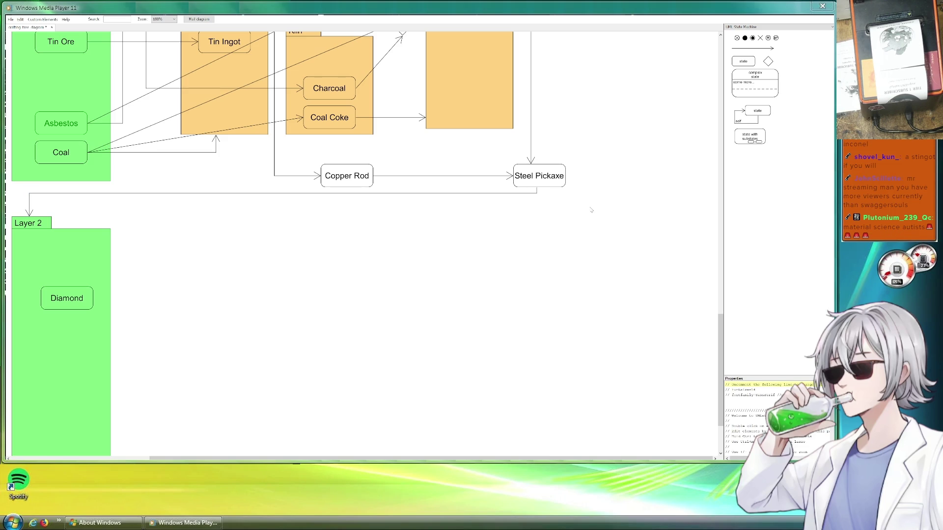
left_click_drag(263, 252, 497, 269)
left_click(279, 266)
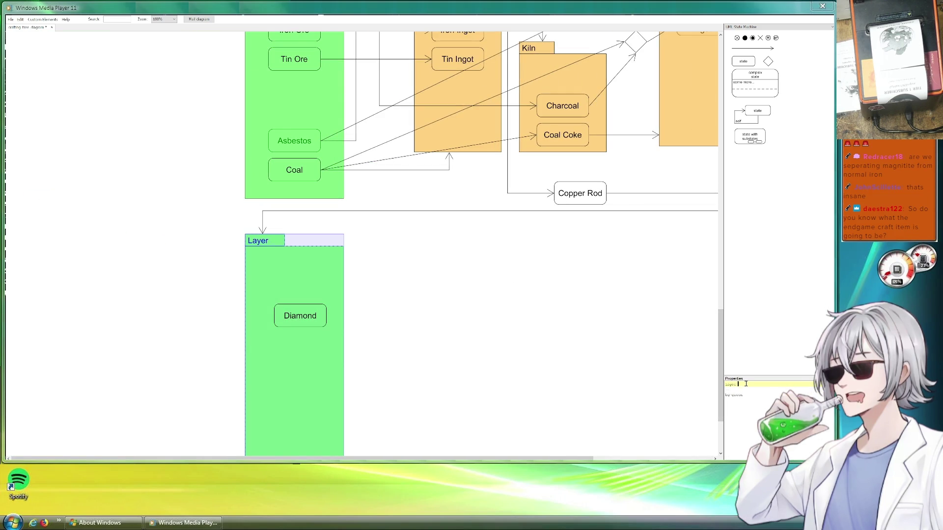
Rename the copied frame from Layer 2 to 'Layer 3'.
key("BackSpace")
type("3")
scroll(516, 341, "down", 2)
scroll(467, 334, "up", 6)
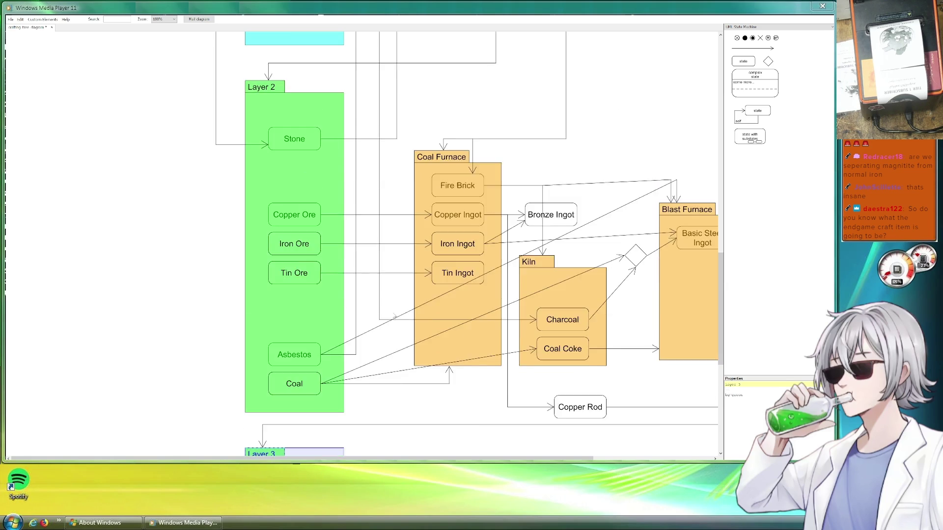
scroll(432, 332, "up", 3)
scroll(396, 327, "up", 4)
scroll(396, 328, "down", 6)
scroll(396, 327, "down", 5)
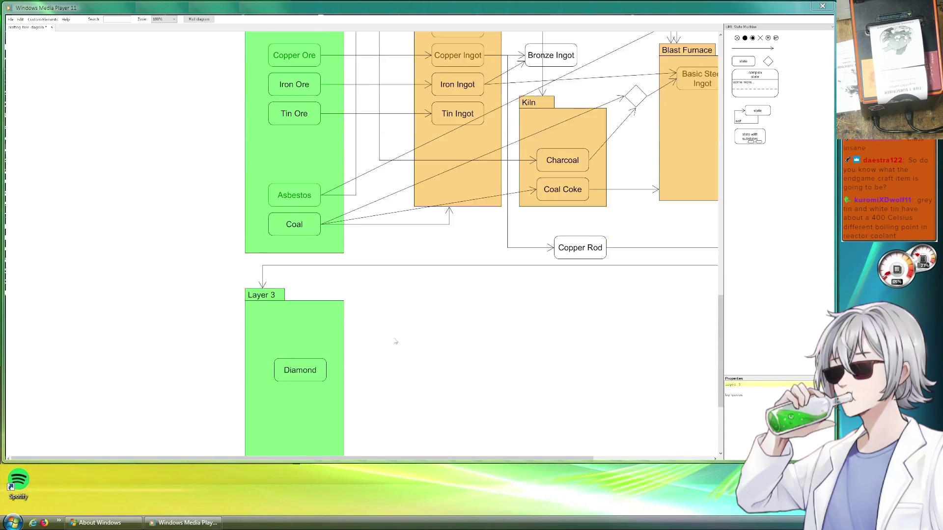
scroll(396, 328, "down", 3)
Change Layer 3's fill from bg=green to bg=red.
left_click(313, 267)
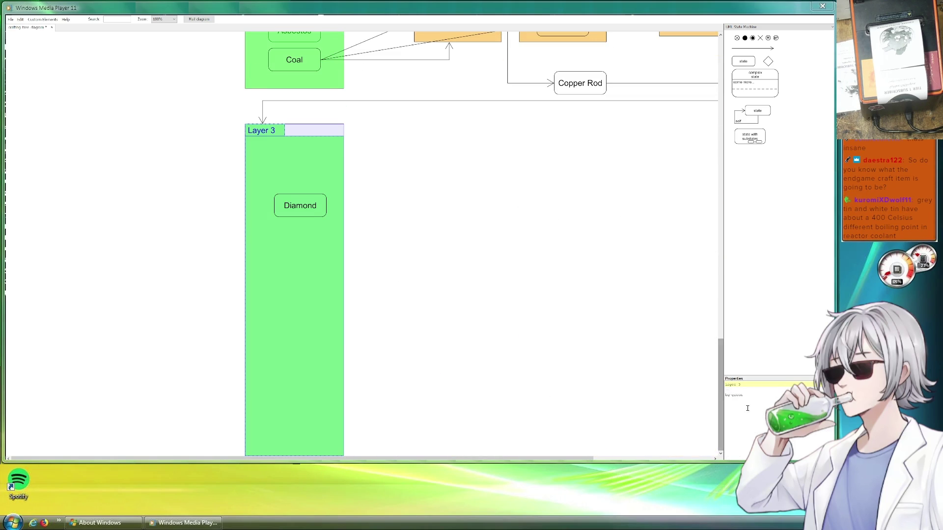
key("BackSpace")
key("BackSpace")
type("ed")
left_click(421, 201)
scroll(287, 225, "up", 5)
scroll(287, 225, "up", 5)
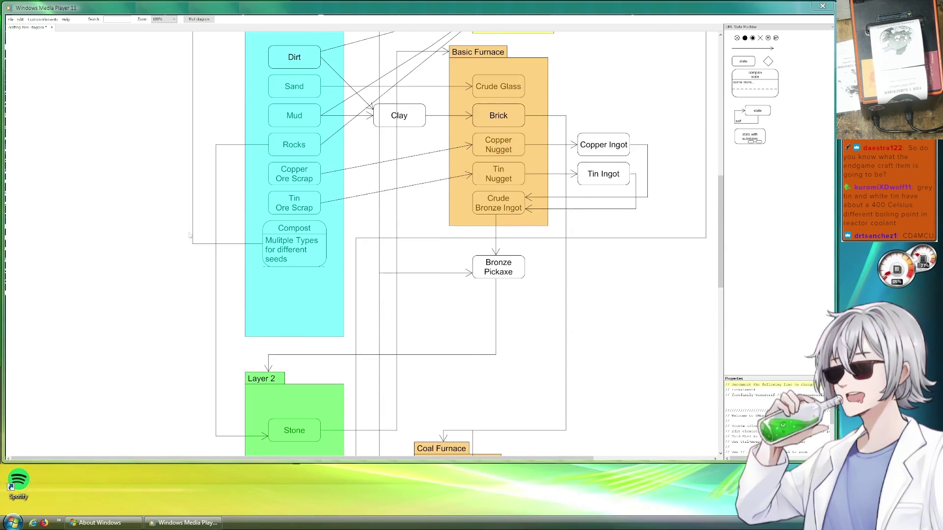
scroll(255, 229, "up", 3)
scroll(178, 238, "up", 3)
scroll(200, 242, "down", 5)
scroll(201, 242, "down", 12)
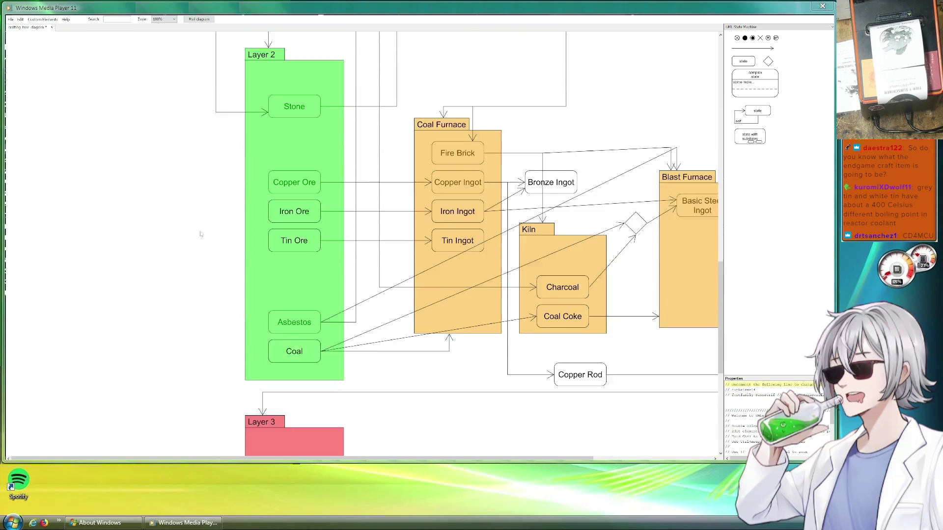
left_click(285, 171)
left_click(535, 230)
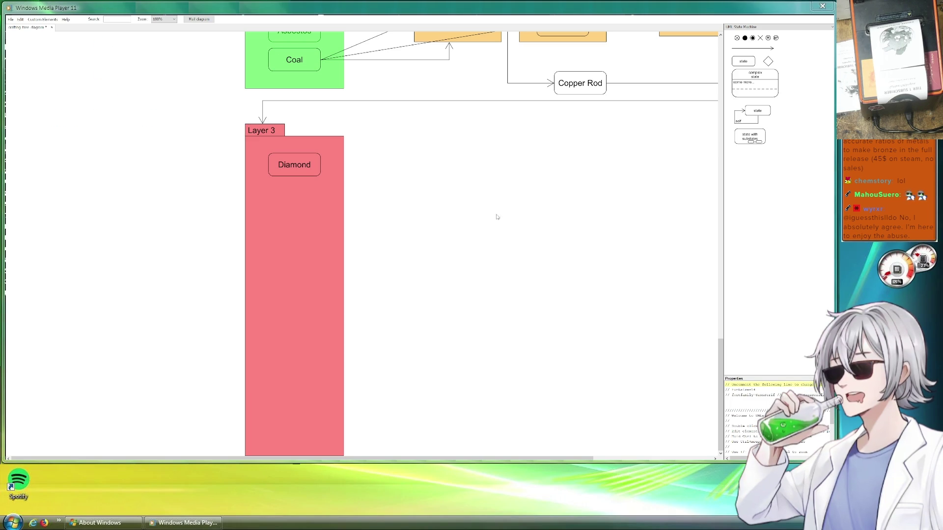
scroll(494, 220, "up", 5)
scroll(461, 433, "right", 5)
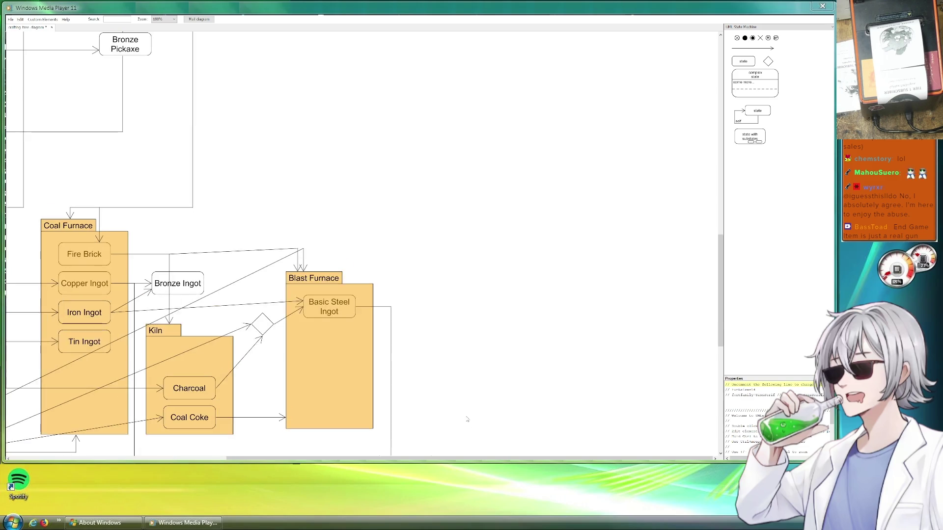
scroll(535, 286, "up", 2)
scroll(534, 286, "up", 5)
scroll(540, 283, "up", 5)
scroll(562, 277, "right", 1)
scroll(562, 277, "right", 5)
scroll(568, 252, "right", 5)
scroll(308, 228, "left", 7)
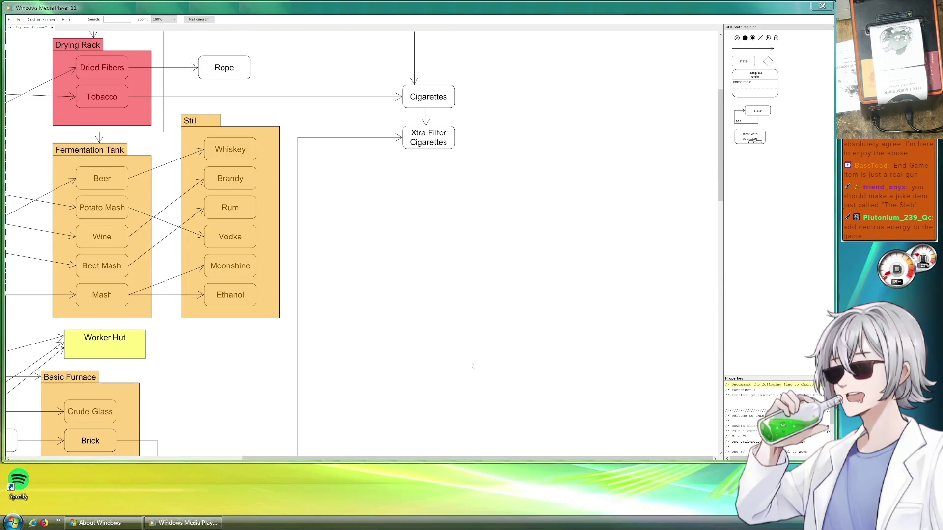
scroll(477, 372, "down", 5)
scroll(477, 371, "left", 4)
scroll(496, 255, "down", 5)
scroll(518, 132, "down", 7)
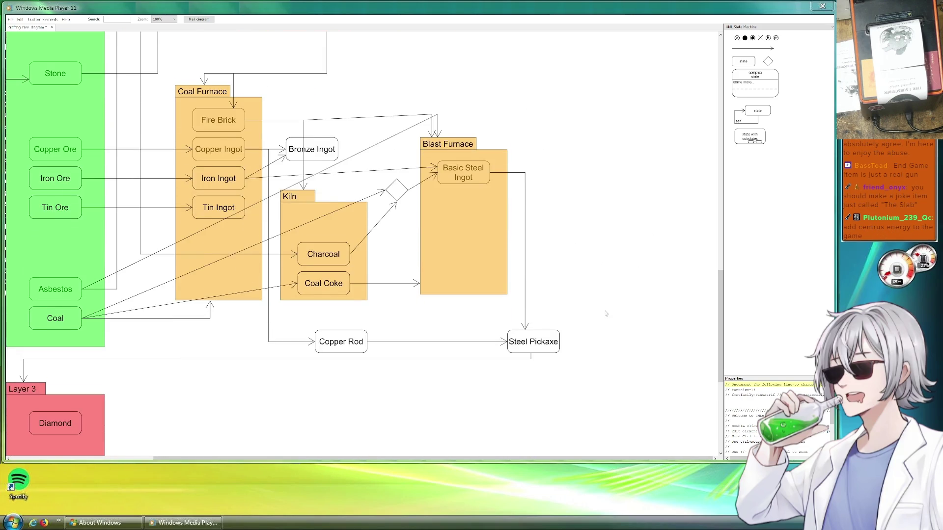
scroll(606, 316, "left", 2)
scroll(606, 317, "down", 1)
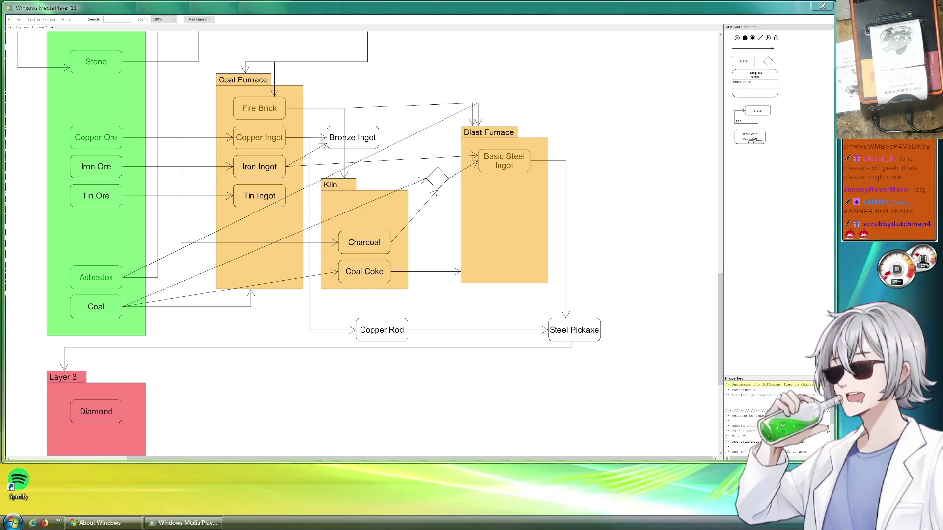
Copy the Diamond node with Ctrl+C/Ctrl+V and place the duplicate just below the original.
scroll(361, 236, "down", 1)
scroll(361, 236, "up", 2)
scroll(361, 236, "down", 1)
scroll(361, 235, "down", 6)
scroll(361, 236, "down", 1)
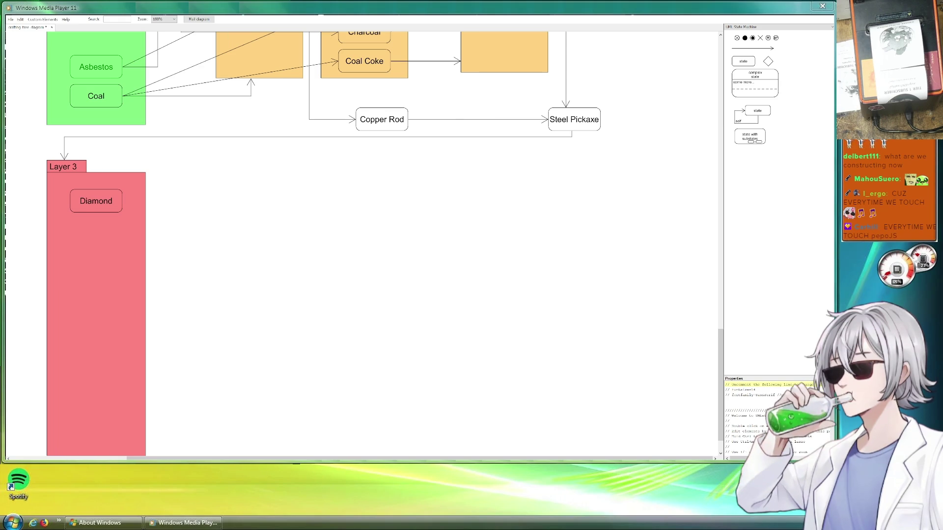
left_click_drag(239, 214, 332, 243)
left_click(209, 235)
key("ctrl+c")
key("ctrl+v")
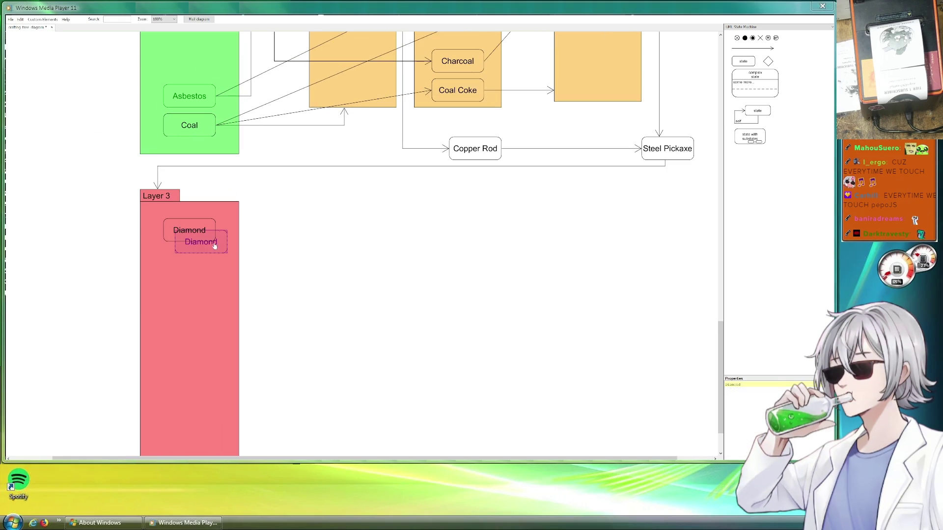
left_click_drag(222, 247, 206, 263)
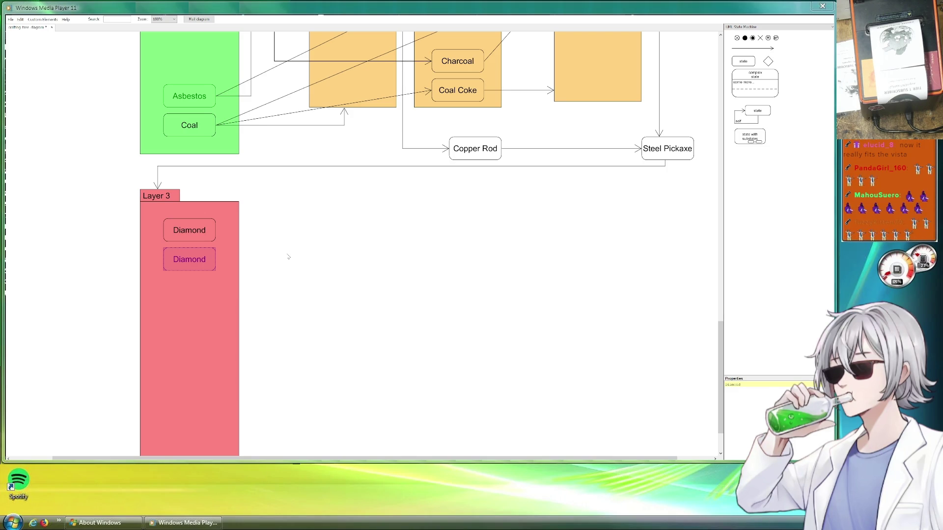
left_click(325, 239)
scroll(179, 290, "up", 5)
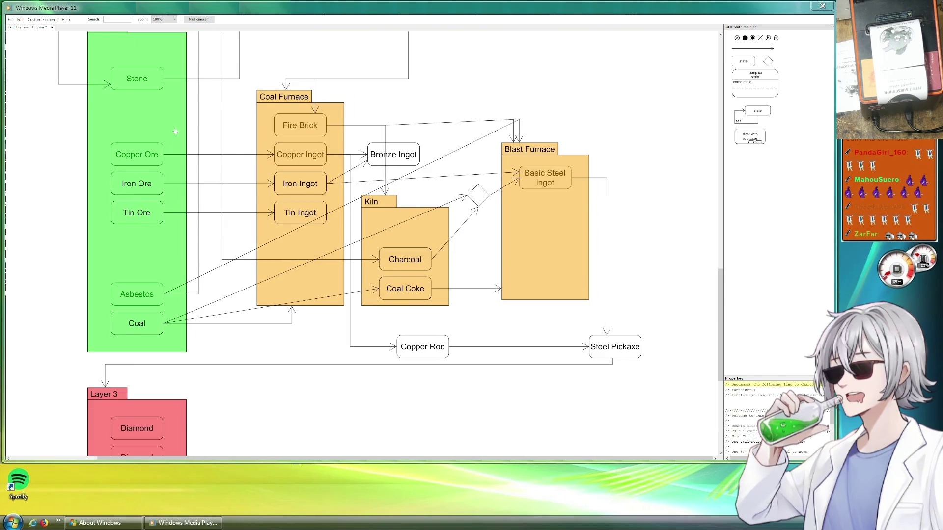
scroll(173, 127, "up", 5)
scroll(226, 236, "down", 4)
scroll(277, 278, "down", 3)
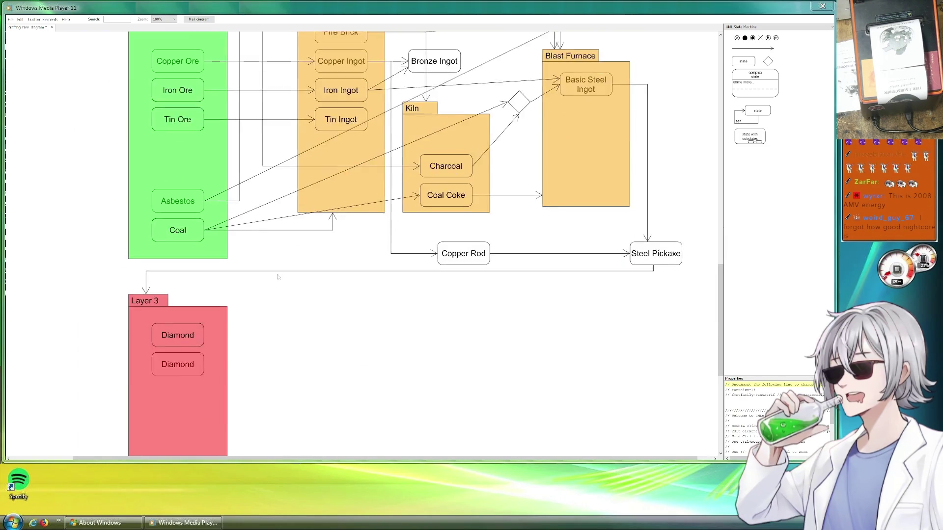
scroll(265, 274, "up", 3)
scroll(217, 360, "down", 5)
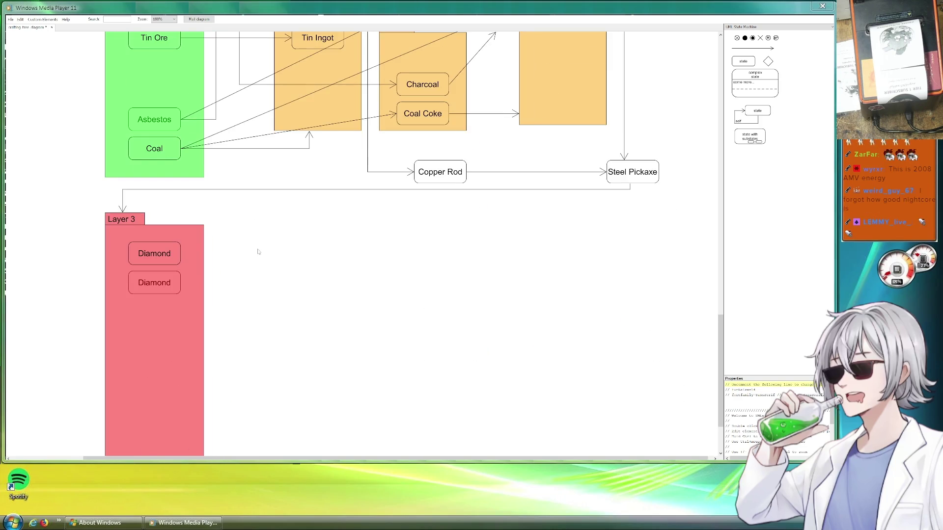
scroll(273, 393, "up", 2)
scroll(274, 330, "down", 1)
scroll(274, 330, "up", 2)
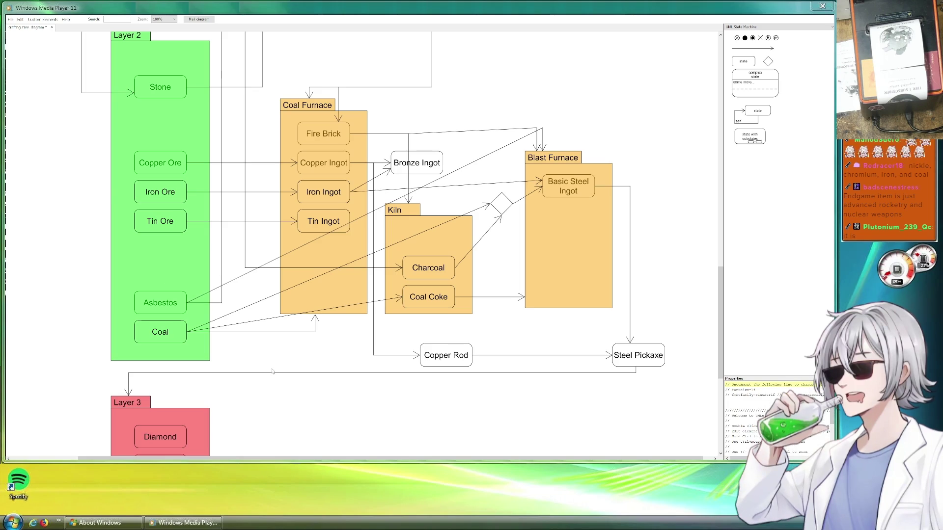
scroll(441, 389, "down", 3)
scroll(441, 389, "right", 10)
scroll(445, 294, "up", 2)
scroll(446, 253, "down", 2)
scroll(442, 265, "up", 2)
scroll(407, 263, "up", 8)
scroll(407, 262, "left", 5)
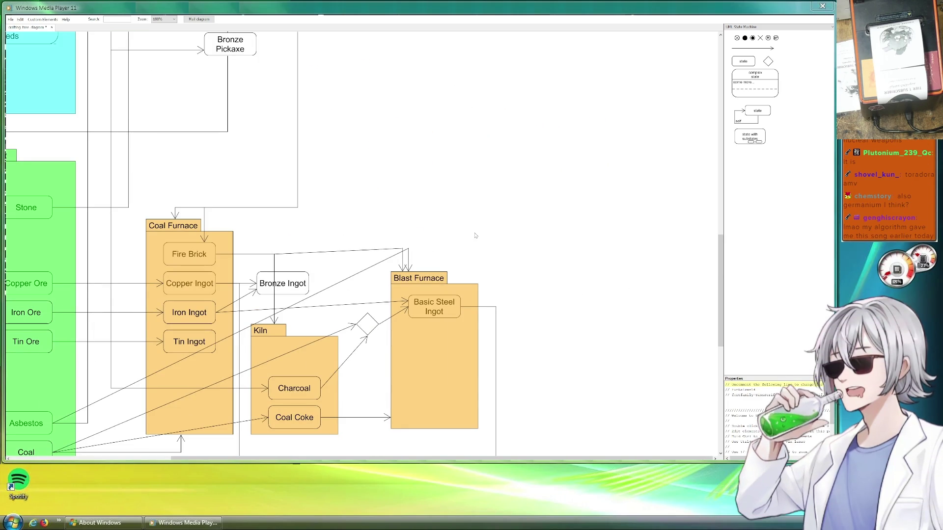
mouse_move(546, 229)
left_mouse_down()
mouse_move(531, 255)
mouse_move(503, 251)
left_mouse_up()
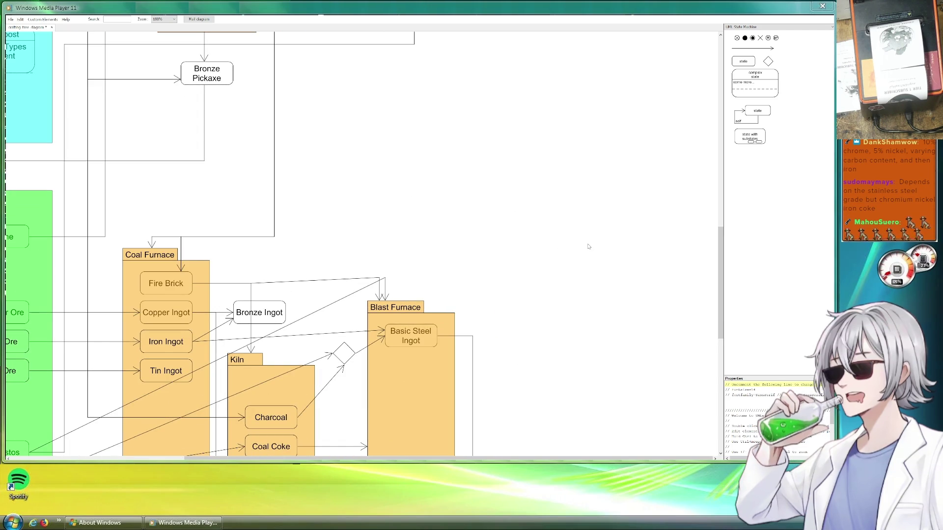
scroll(535, 235, "left", 5)
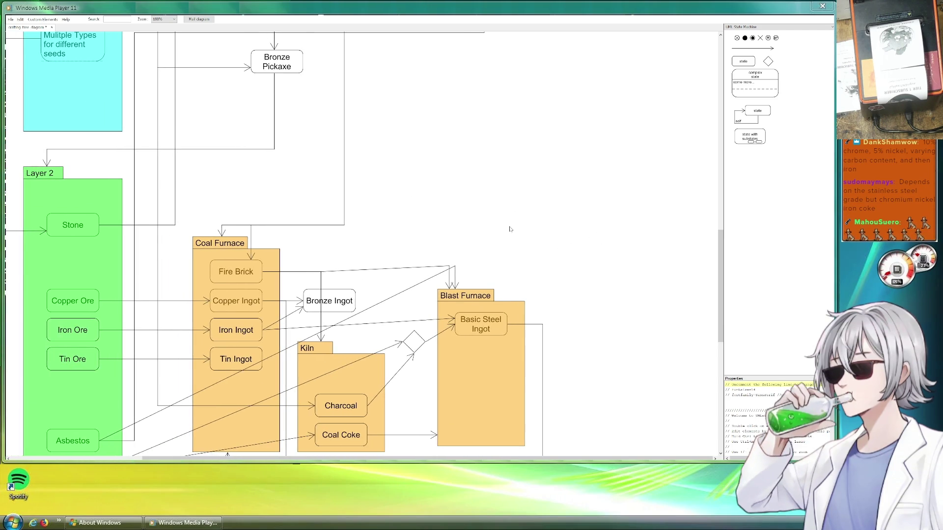
Straighten the Fire Brick connector into the Blast Furnace.
scroll(535, 216, "right", 2)
scroll(515, 202, "up", 1)
scroll(442, 196, "down", 3)
left_click_drag(420, 225, 420, 231)
left_click(503, 193)
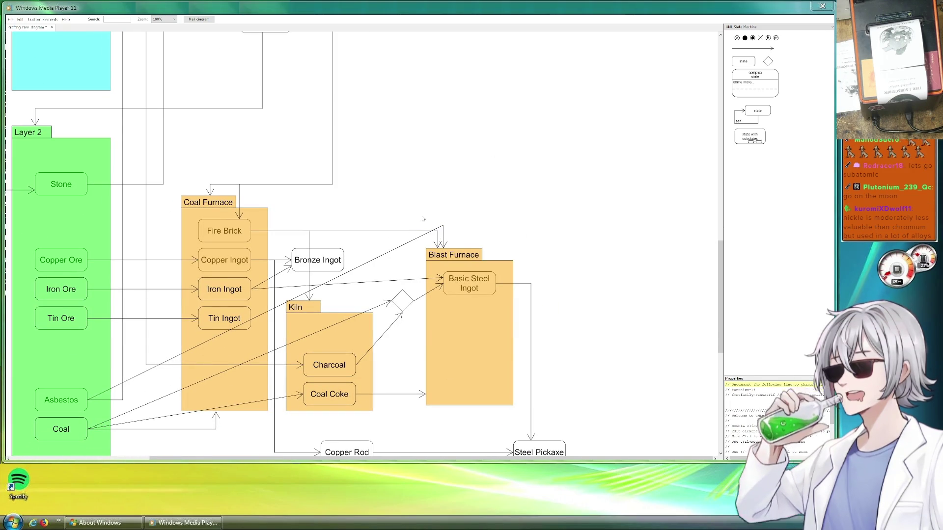
Add a bend to the Asbestos connector so it enters Blast Furnace horizontally.
left_click(413, 241)
mouse_move(413, 240)
left_mouse_down()
mouse_move(366, 224)
mouse_move(317, 226)
mouse_move(325, 226)
left_mouse_up()
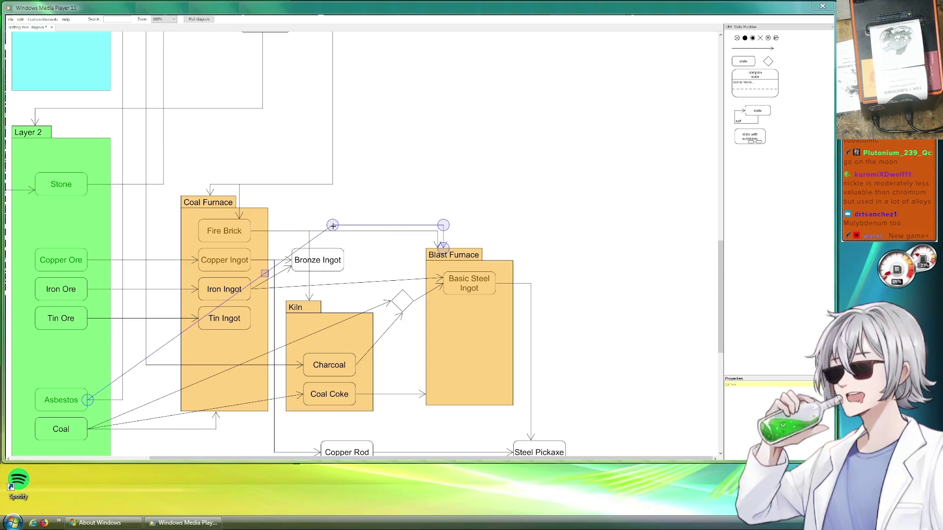
left_click(402, 197)
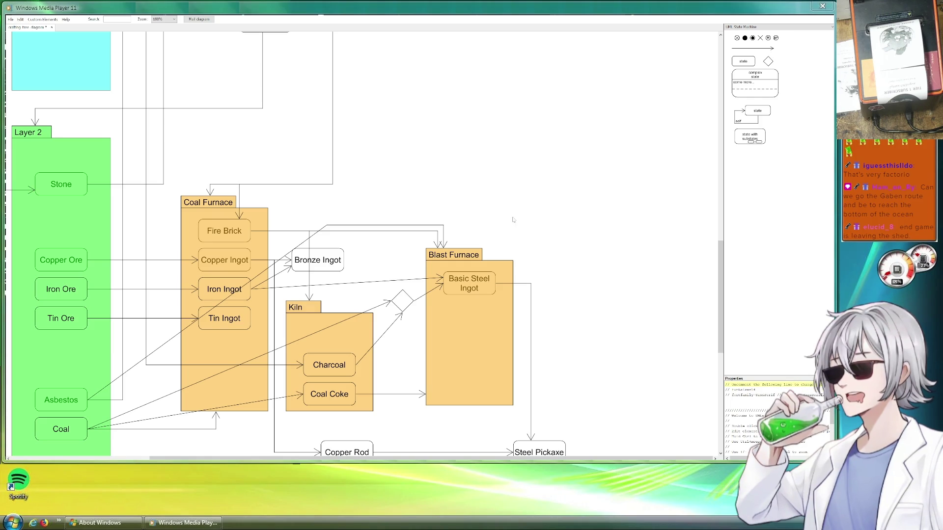
scroll(462, 220, "down", 3)
scroll(563, 192, "right", 3)
Reposition the two Diamond nodes in Layer 3, nudging the upper one down slightly.
scroll(396, 389, "down", 4)
scroll(395, 390, "left", 1)
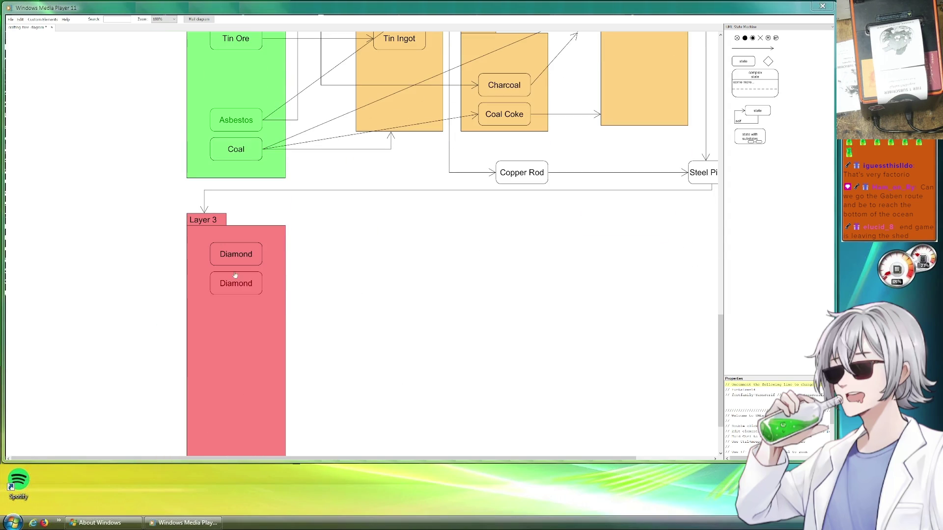
left_click_drag(241, 255, 247, 372)
scroll(289, 409, "down", 3)
scroll(289, 409, "left", 1)
mouse_move(269, 243)
left_mouse_down()
mouse_move(265, 396)
mouse_move(271, 128)
left_mouse_up()
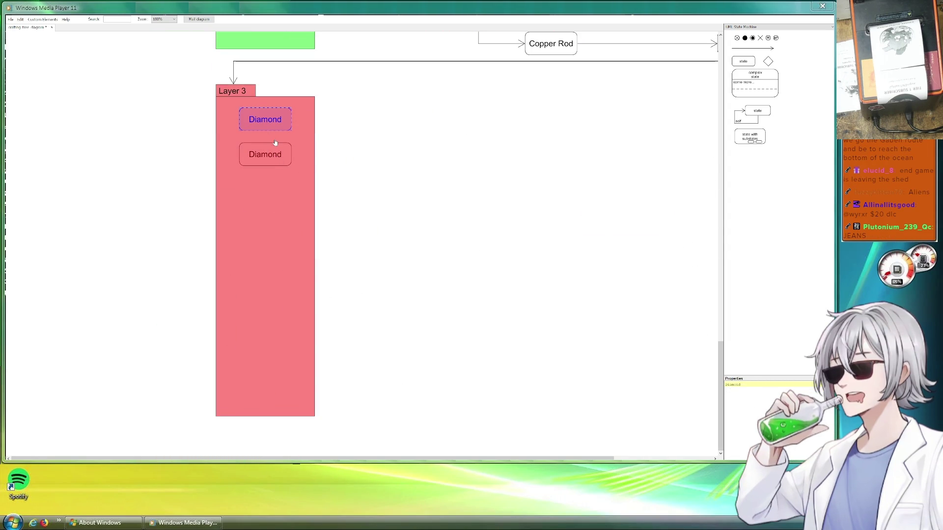
left_click_drag(274, 120, 274, 126)
left_click(268, 154)
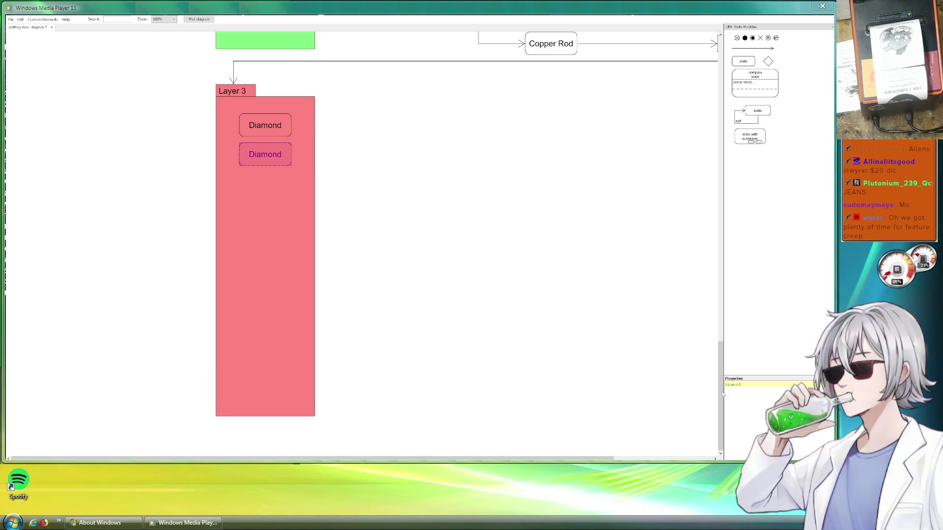
left_click_drag(554, 195, 484, 319)
Rename the lower Diamond node to Nickel.
left_click(187, 278)
double_click(734, 386)
key("BackSpace")
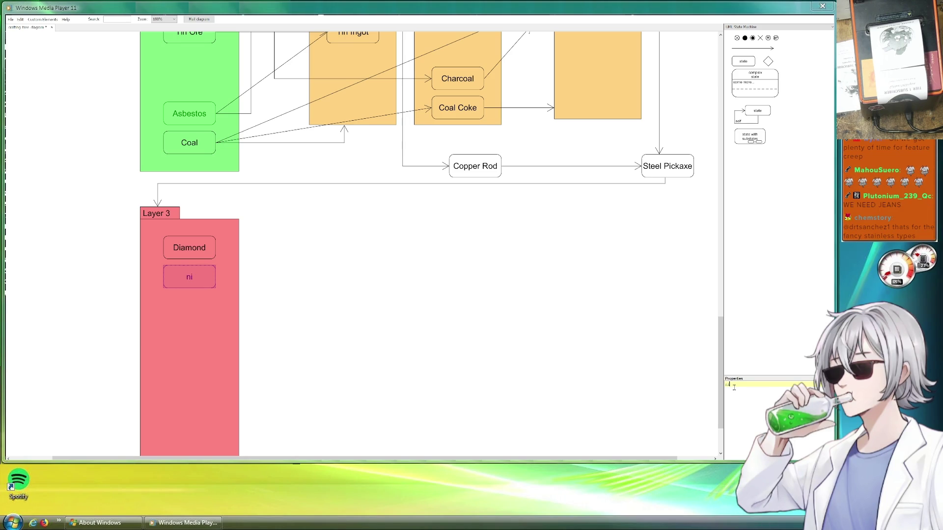
type("Nickeleel")
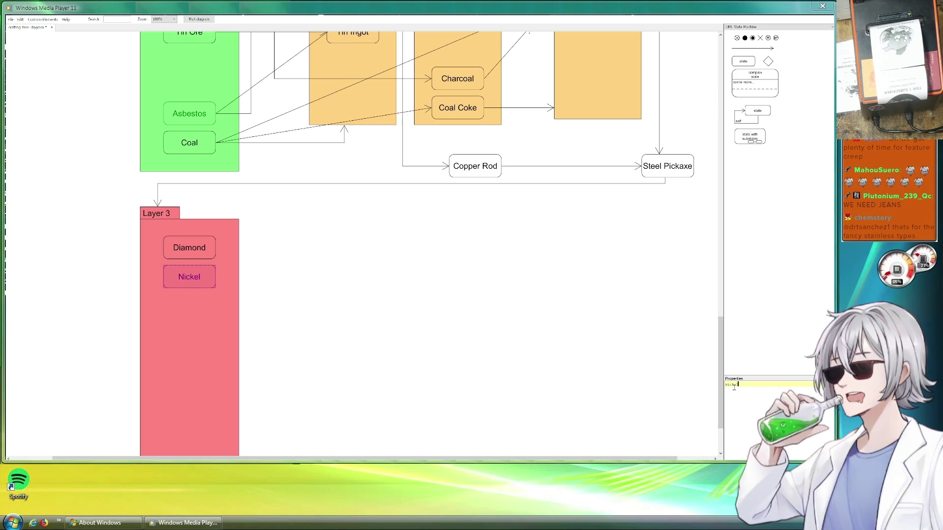
left_click(261, 304)
Place a node copy below Nickel and label it 'Chromium', correcting the initial 'Chor'.
mouse_move(197, 283)
left_mouse_down()
mouse_move(209, 295)
mouse_move(197, 313)
left_mouse_up()
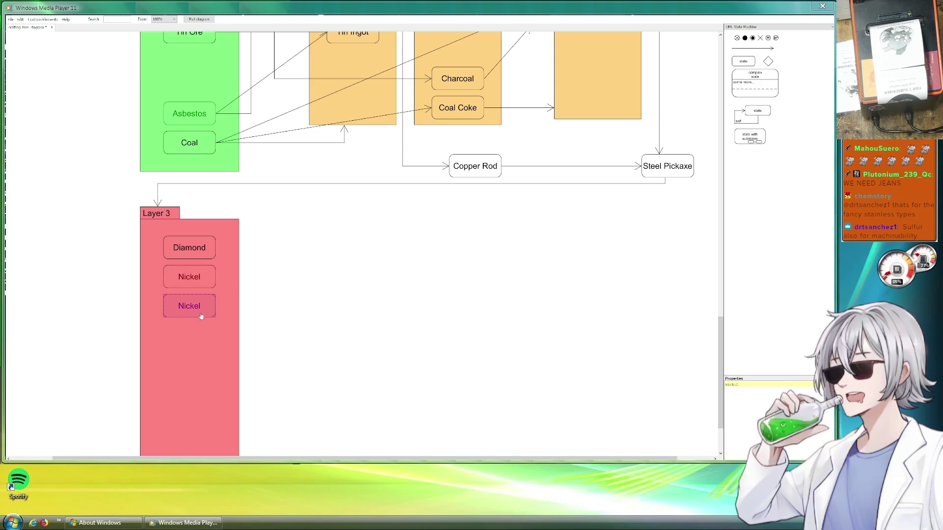
double_click(731, 385)
type("Chor")
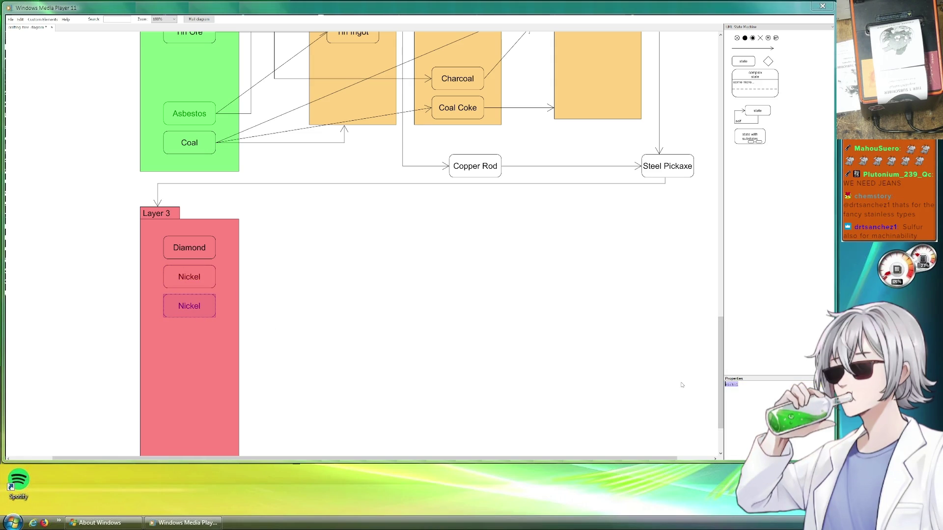
key("BackSpace")
key("BackSpace")
type("rom")
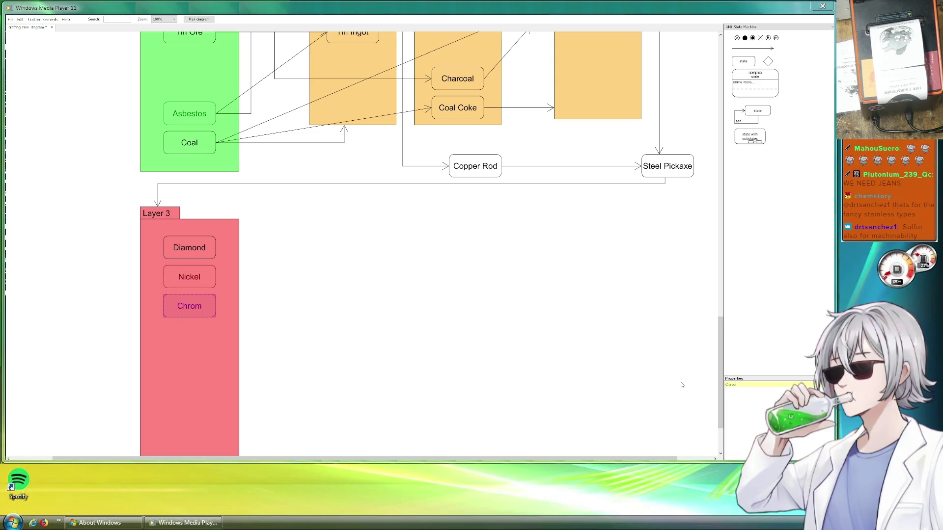
type("ium")
left_click(403, 314)
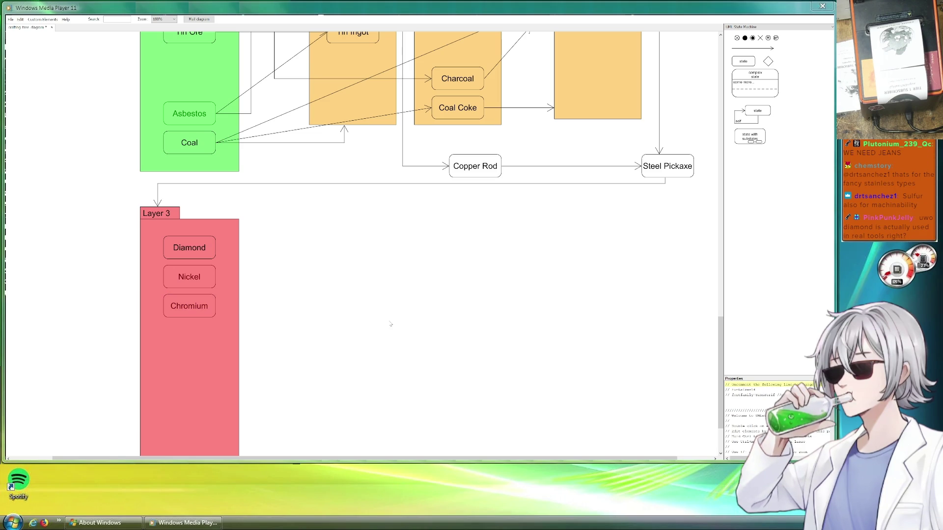
scroll(400, 323, "down", 1)
scroll(400, 273, "up", 3)
scroll(420, 327, "up", 3)
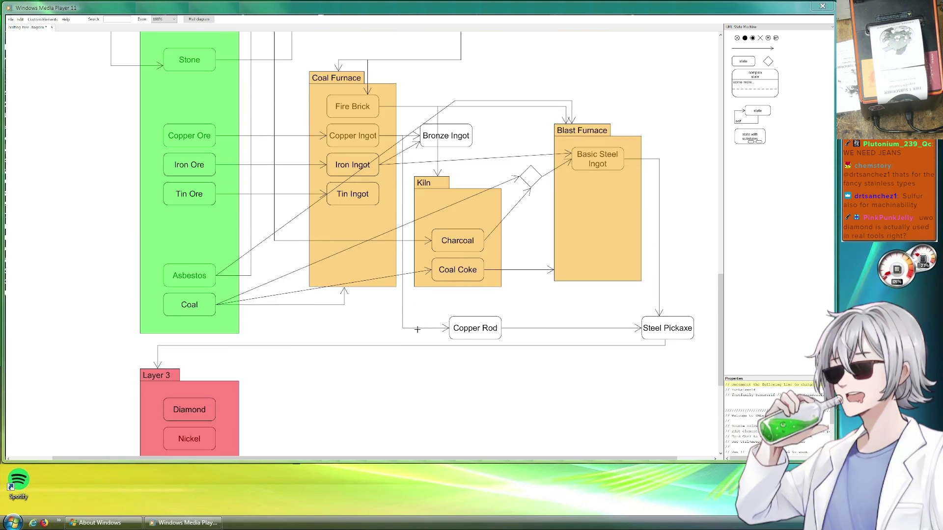
scroll(420, 327, "up", 4)
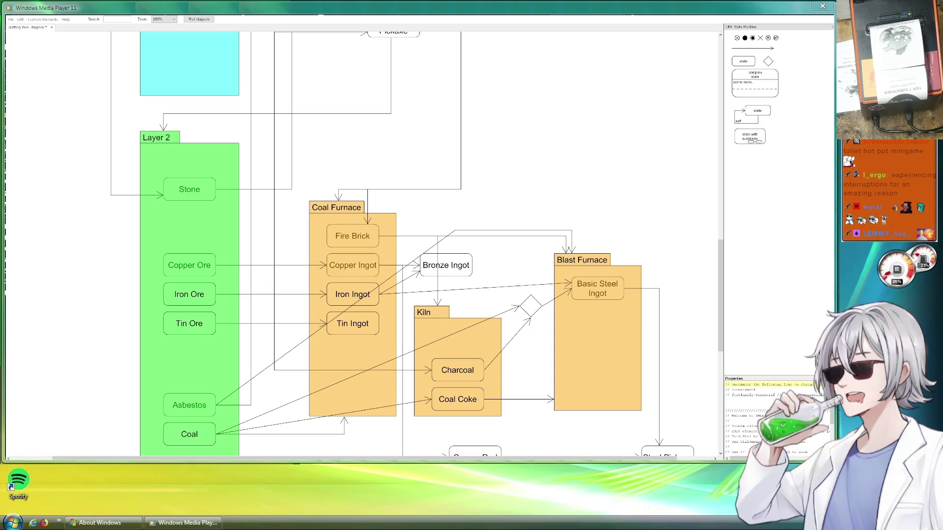
scroll(364, 243, "down", 1)
scroll(363, 243, "down", 2)
scroll(417, 243, "down", 2)
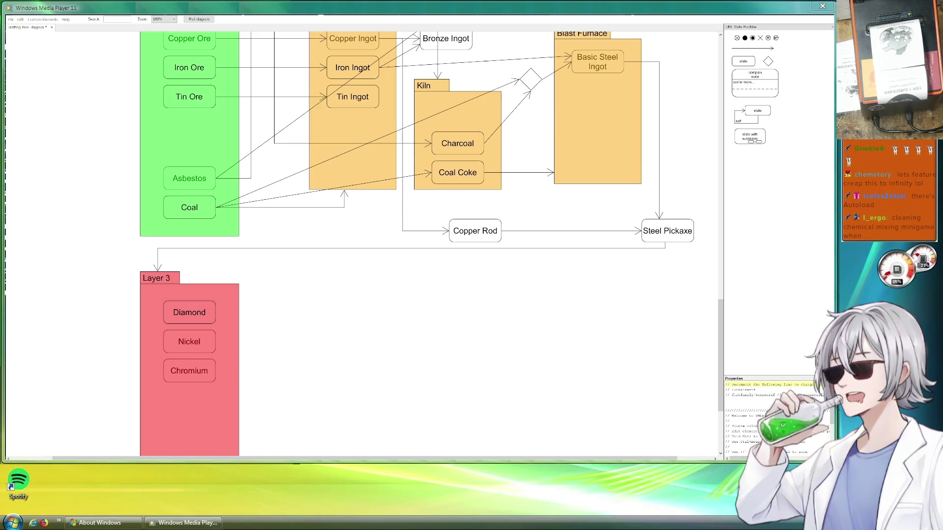
scroll(399, 322, "down", 5)
Save the crafting diagram with Ctrl+S.
scroll(399, 322, "up", 1)
scroll(399, 322, "up", 1)
scroll(400, 323, "down", 5)
key("ctrl+s")
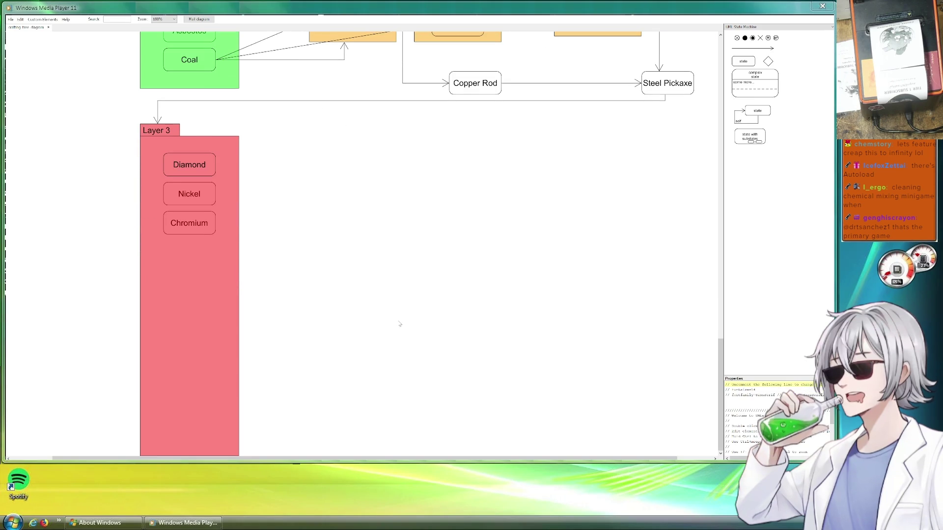
Scroll through the diagram to review Layer 1, Basic Furnace and Bronze Pickaxe.
scroll(434, 320, "up", 13)
scroll(434, 320, "up", 7)
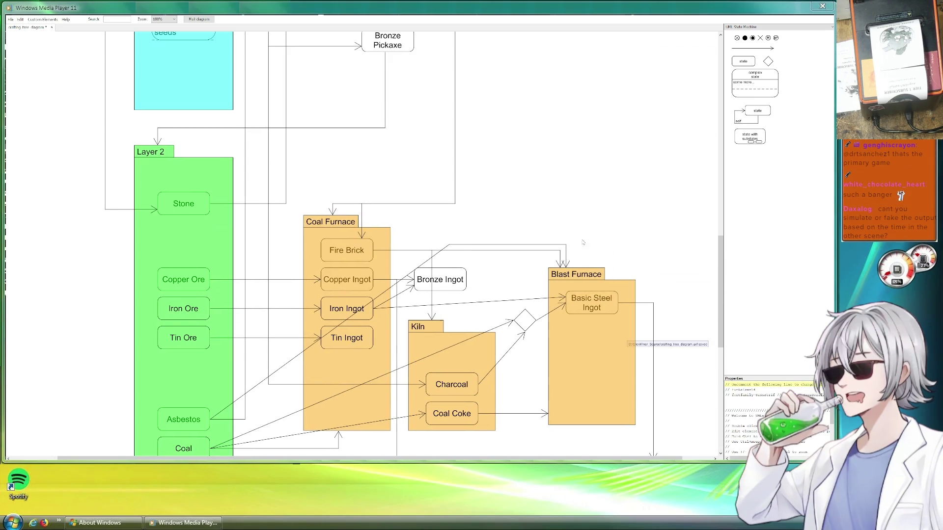
scroll(570, 246, "up", 6)
scroll(501, 247, "up", 6)
scroll(501, 247, "up", 7)
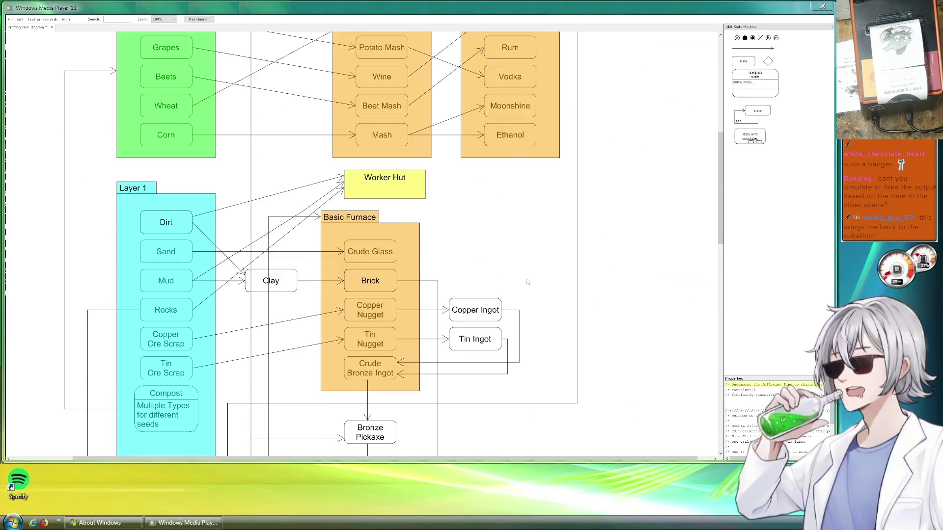
scroll(500, 247, "up", 4)
scroll(500, 247, "up", 8)
scroll(646, 319, "up", 6)
scroll(646, 319, "down", 6)
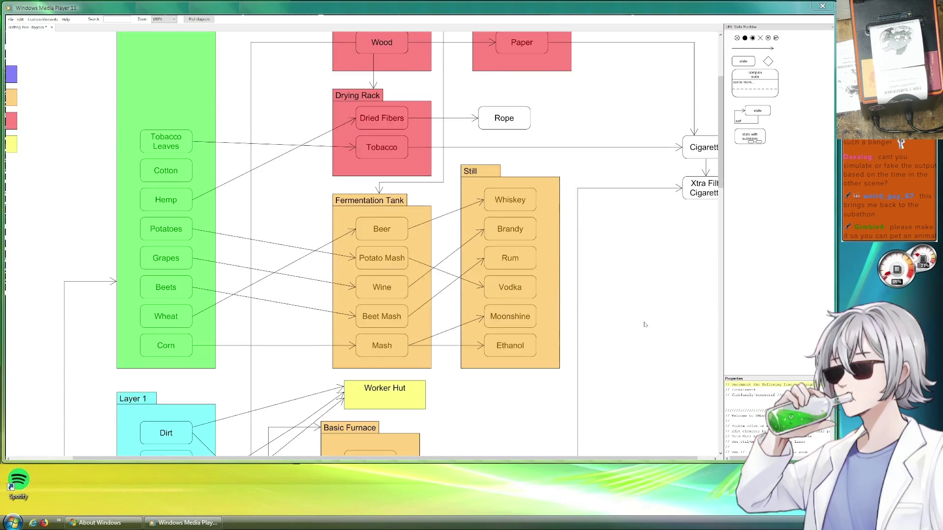
scroll(614, 310, "down", 8)
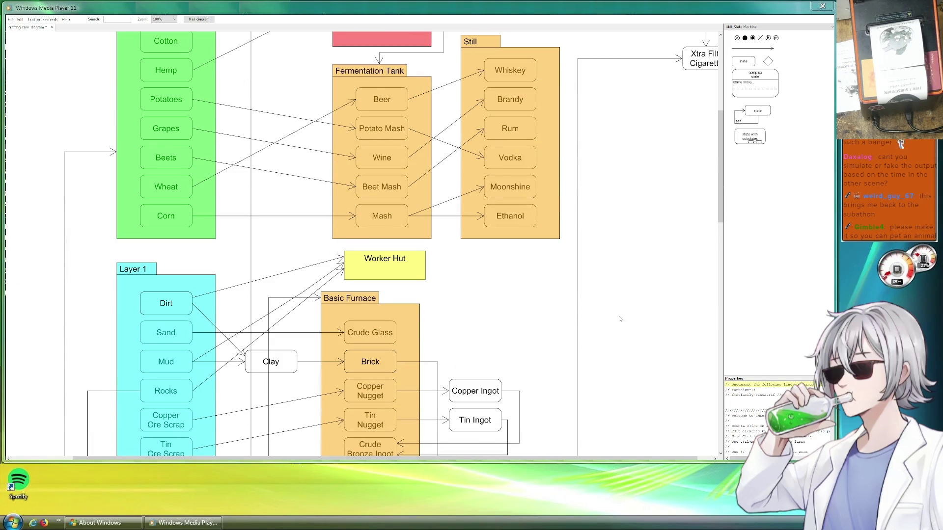
scroll(620, 319, "down", 5)
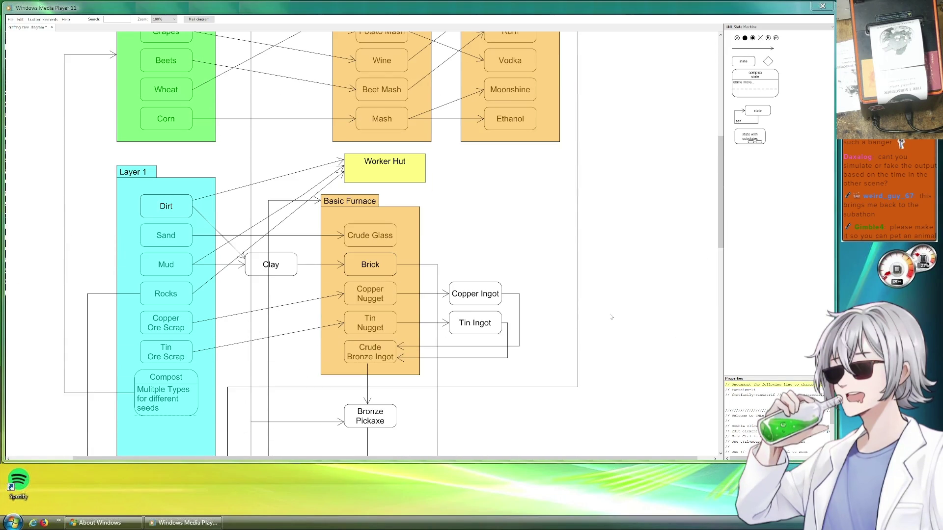
scroll(617, 318, "down", 5)
scroll(596, 318, "down", 4)
scroll(614, 267, "down", 2)
scroll(614, 267, "left", 1)
scroll(641, 282, "down", 3)
scroll(641, 282, "left", 2)
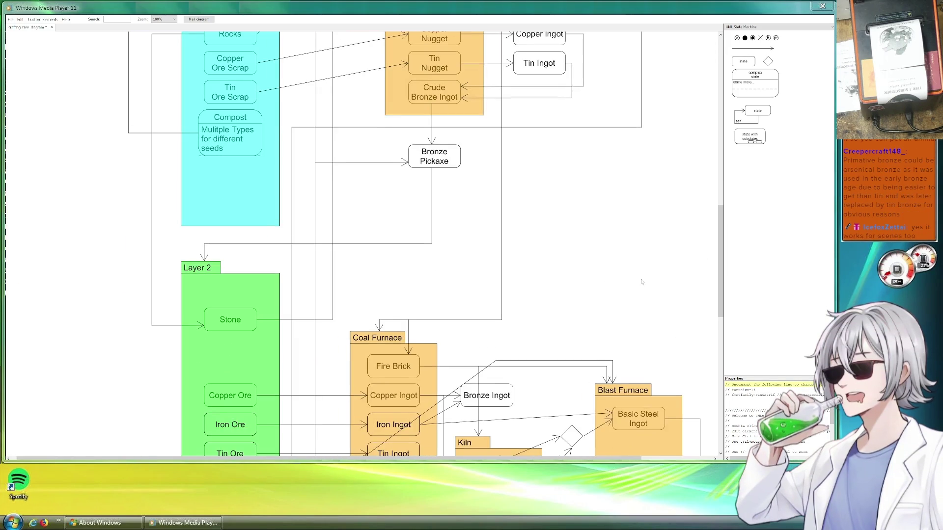
scroll(641, 282, "down", 4)
scroll(641, 282, "right", 2)
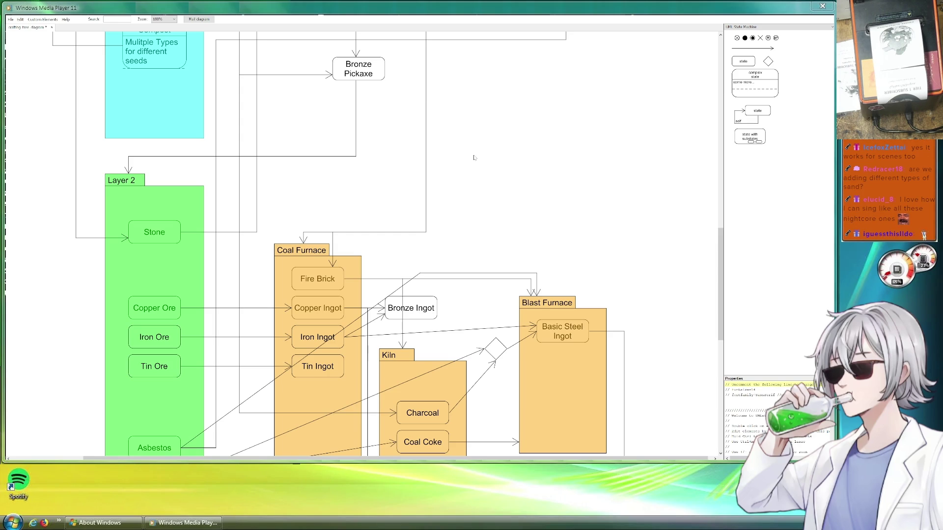
scroll(475, 158, "down", 2)
scroll(595, 211, "down", 2)
scroll(595, 211, "right", 2)
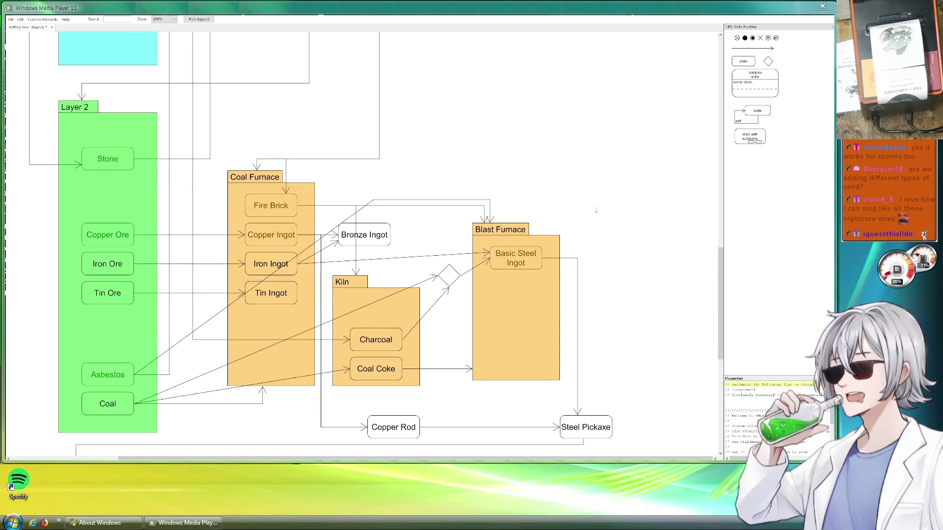
scroll(528, 179, "up", 4)
scroll(508, 275, "up", 3)
scroll(561, 194, "up", 3)
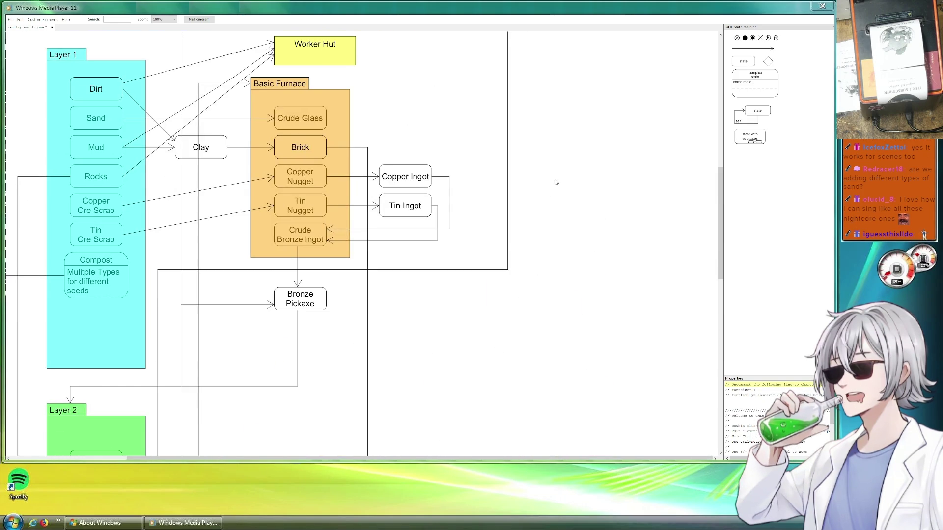
scroll(578, 321, "up", 3)
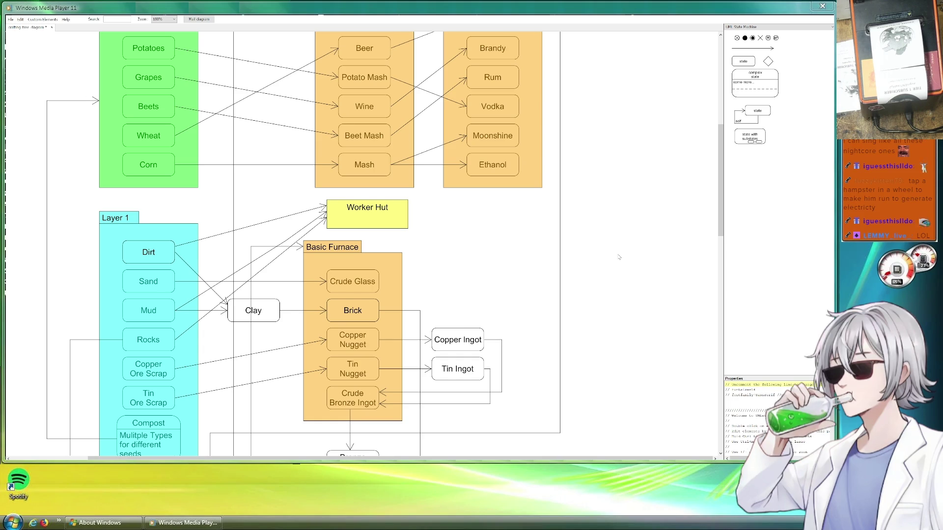
left_click_drag(624, 249, 420, 214)
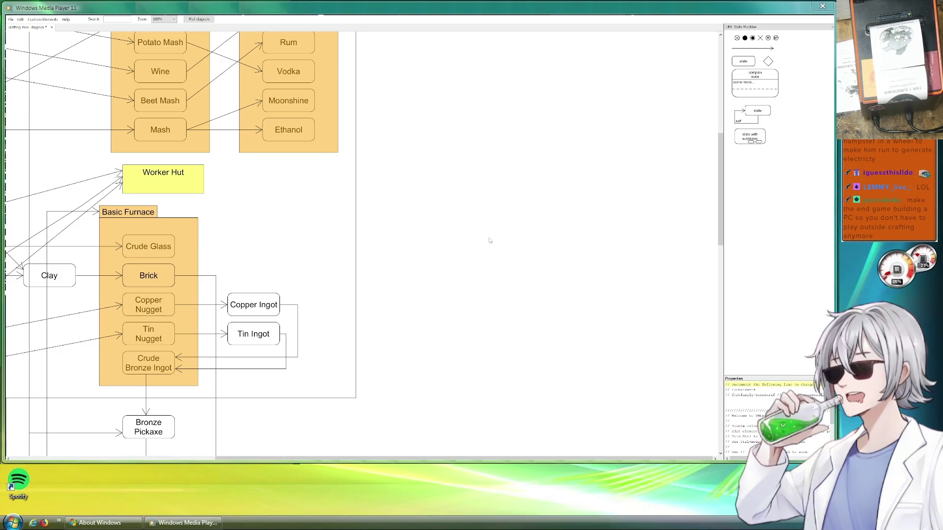
scroll(481, 267, "down", 1)
scroll(481, 267, "down", 3)
scroll(479, 266, "down", 4)
scroll(479, 265, "down", 1)
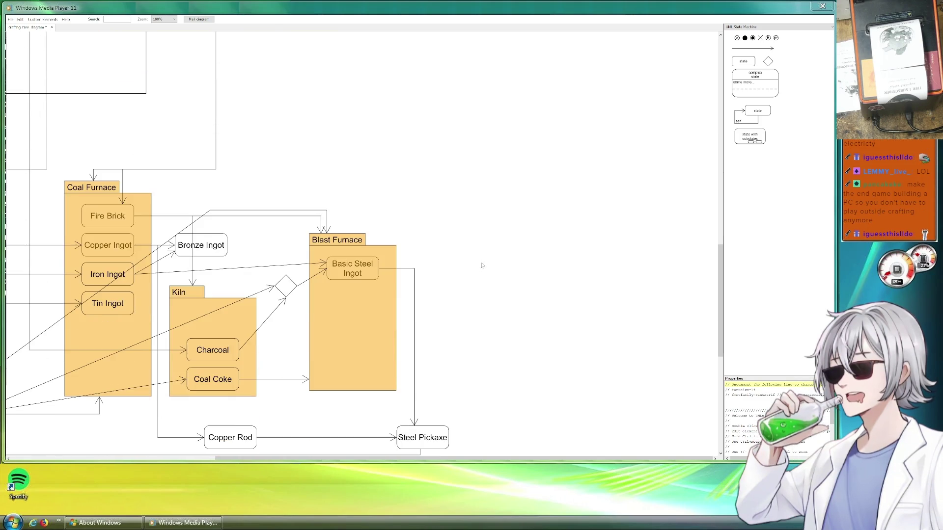
scroll(480, 265, "down", 2)
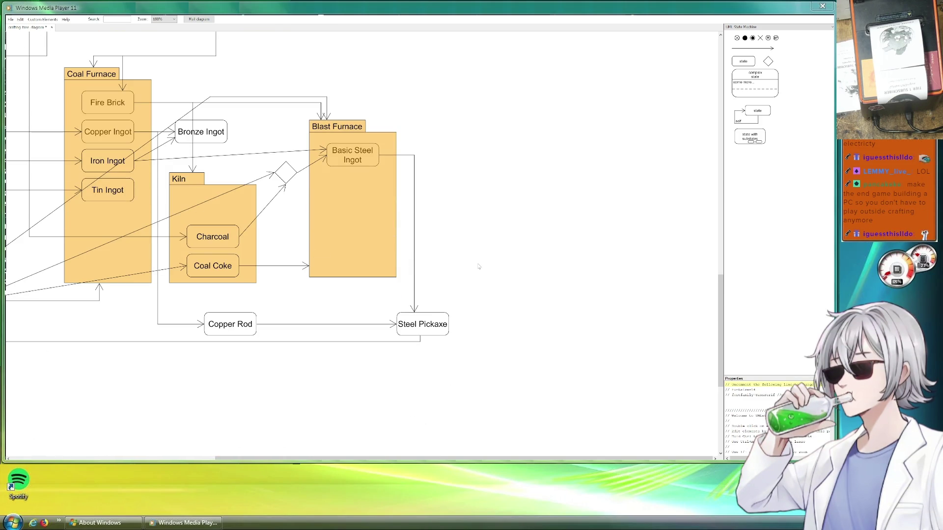
mouse_move(448, 243)
left_mouse_down()
mouse_move(578, 288)
mouse_move(624, 257)
left_mouse_up()
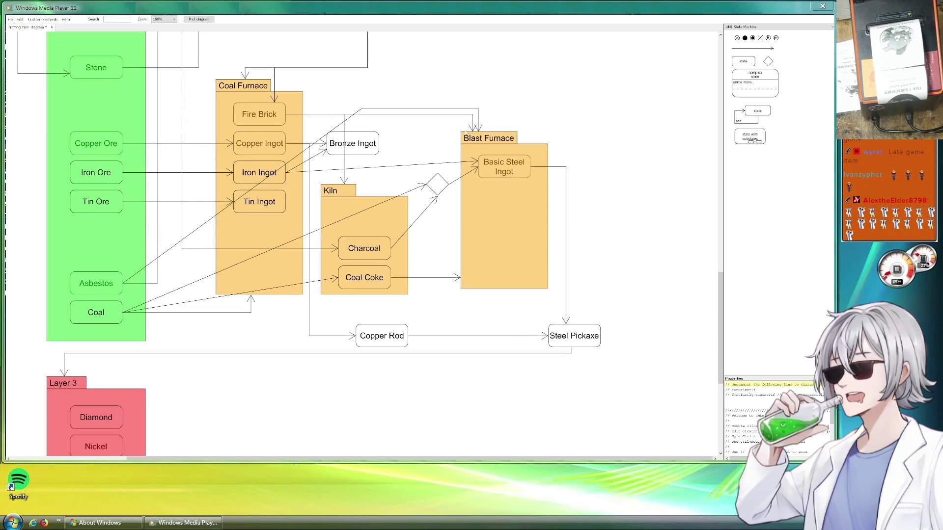
scroll(552, 201, "right", 3)
left_click_drag(553, 201, 548, 198)
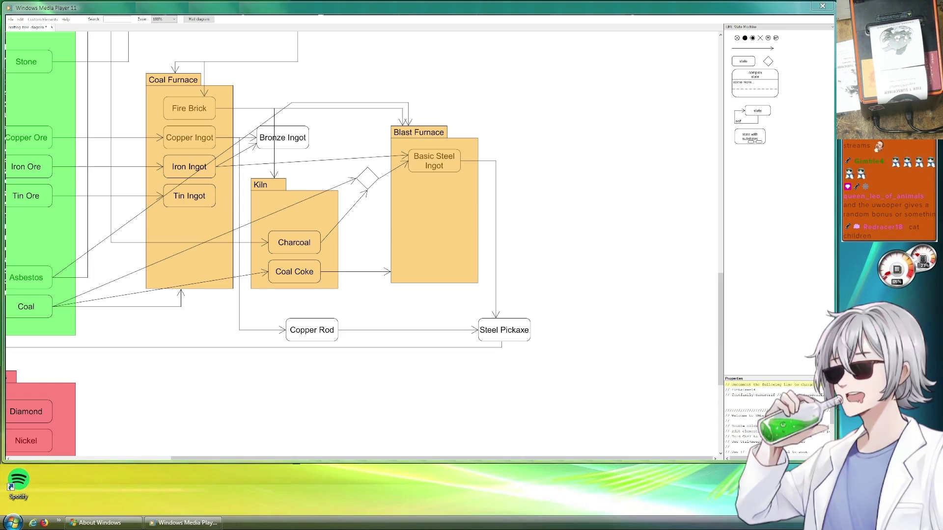
scroll(364, 246, "down", 1)
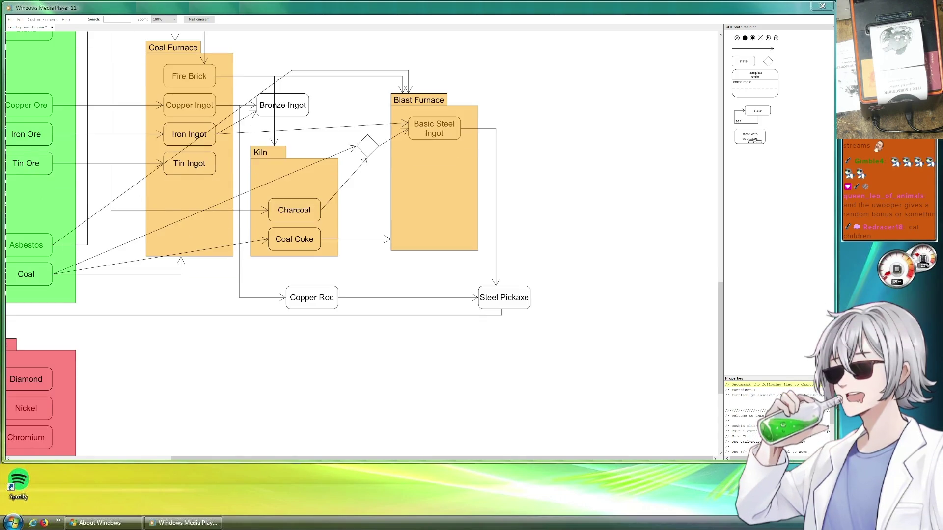
scroll(363, 245, "up", 5)
scroll(363, 245, "up", 3)
scroll(363, 245, "up", 3)
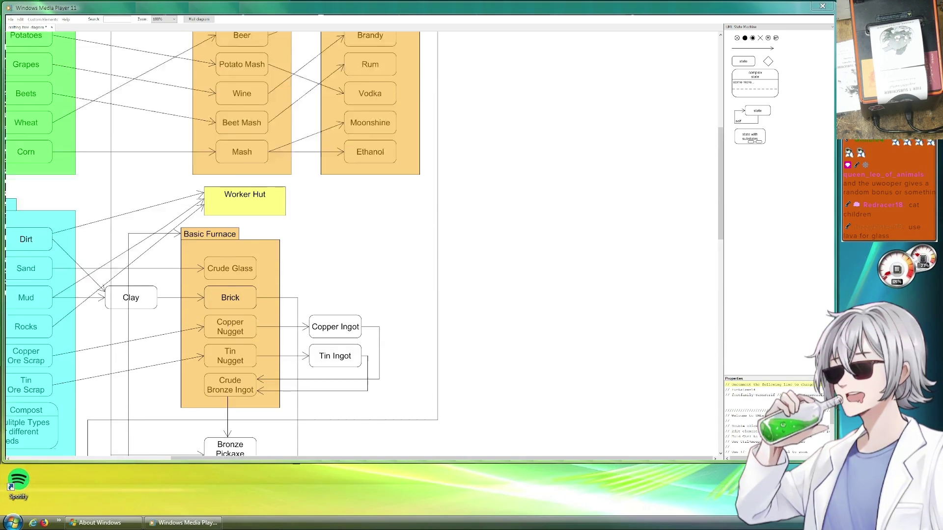
scroll(364, 246, "up", 5)
scroll(364, 246, "up", 1)
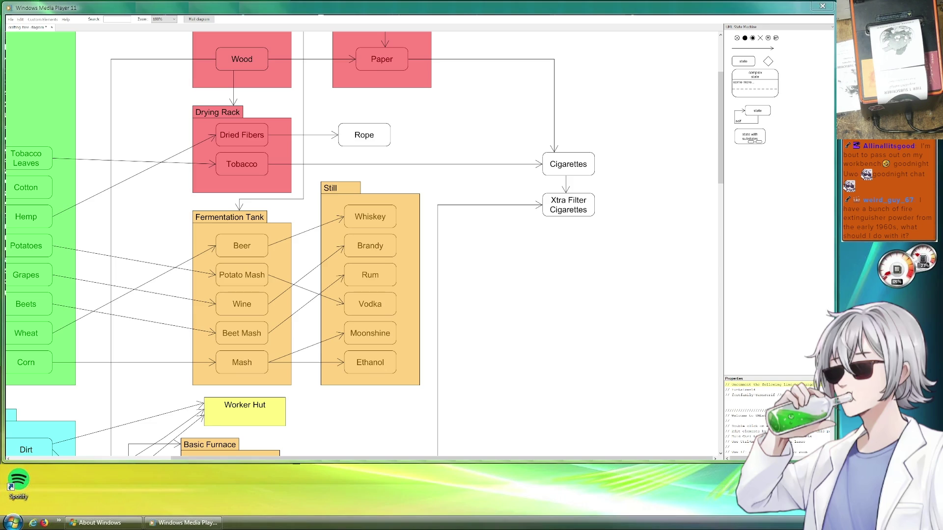
scroll(361, 243, "down", 3)
scroll(361, 243, "down", 4)
scroll(362, 244, "down", 5)
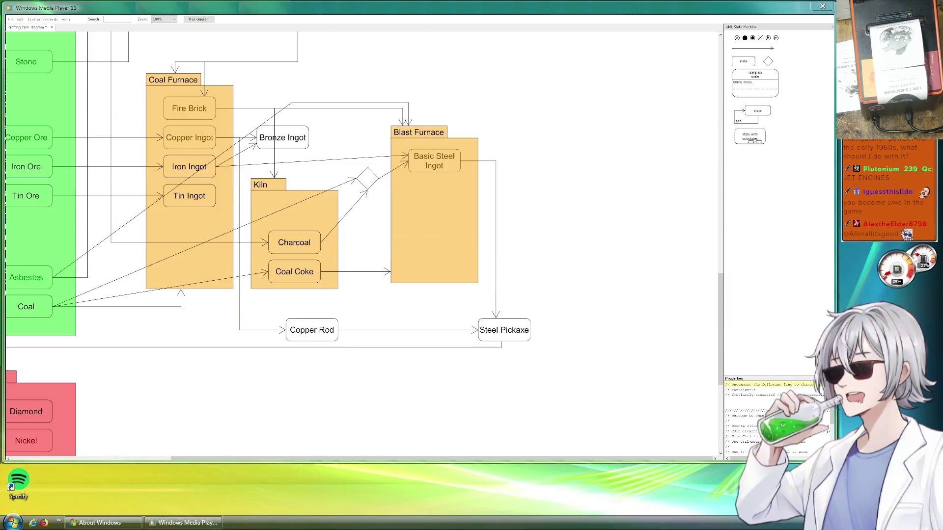
scroll(362, 243, "down", 2)
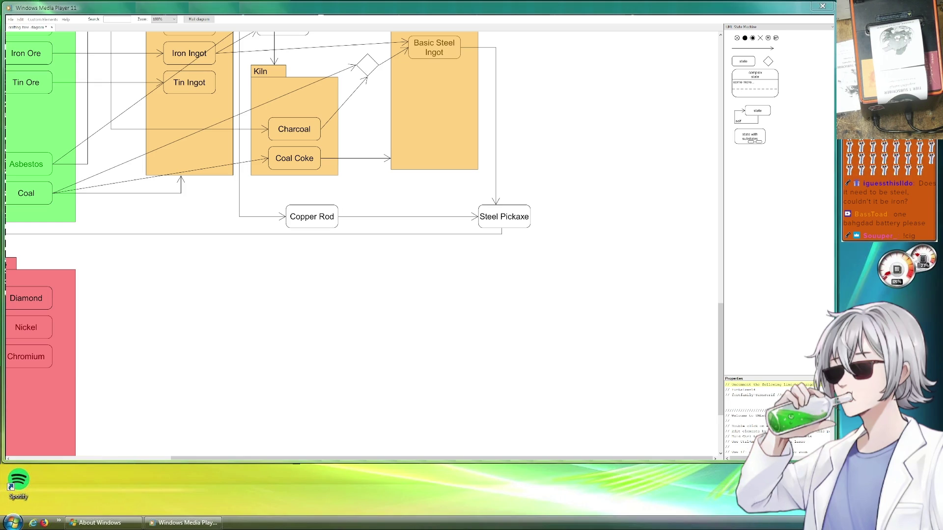
left_click(314, 219)
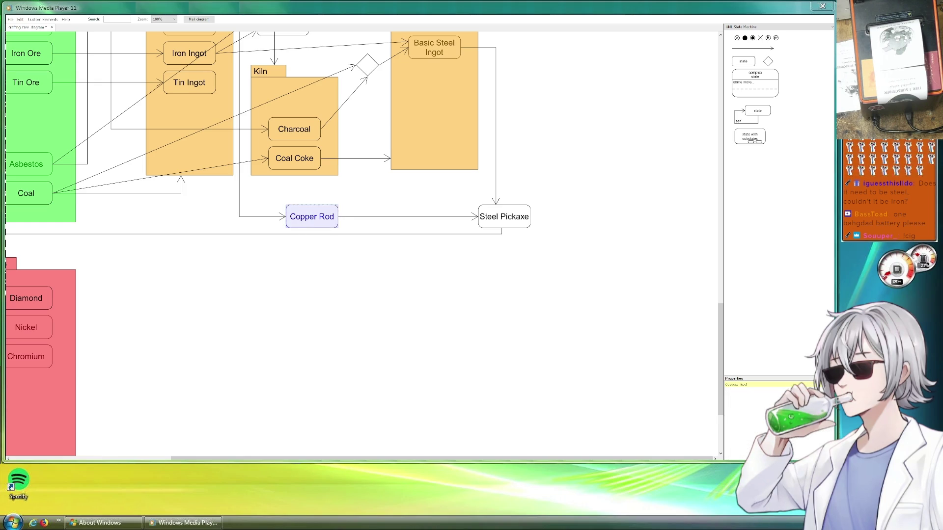
Duplicate Copper Rod right of Blast Furnace and rename the copy Copper Wire.
key("ctrl+c")
key("ctrl+v")
mouse_move(334, 233)
left_mouse_down()
mouse_move(387, 224)
mouse_move(338, 211)
mouse_move(548, 174)
mouse_move(562, 163)
mouse_move(557, 157)
left_mouse_up()
left_click(427, 210)
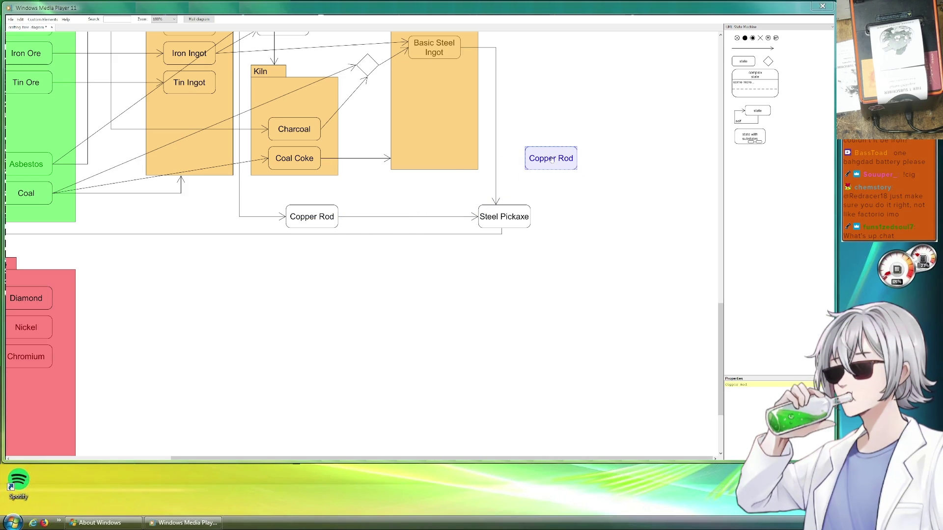
key("BackSpace")
key("BackSpace")
key("BackSpace")
type("Wire")
left_click(368, 208)
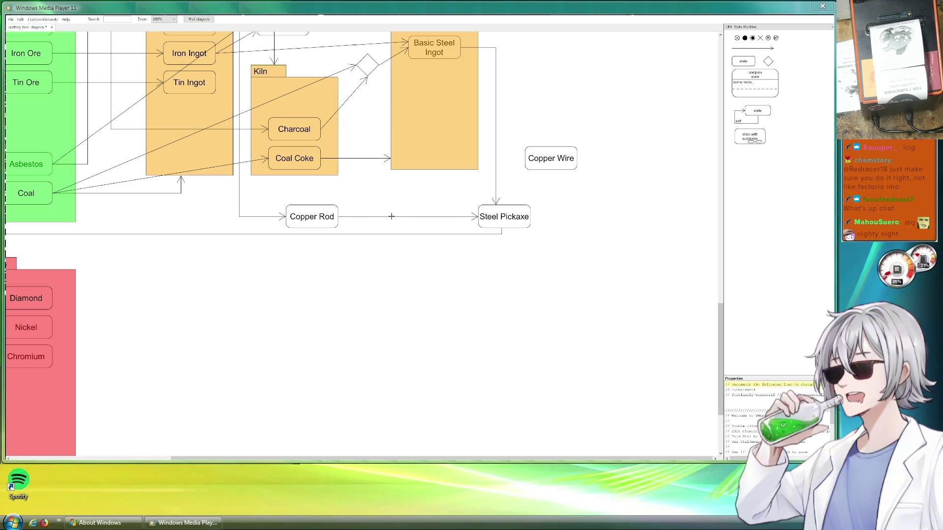
Reconnect the Copper Rod arrow from Steel Pickaxe to Copper Wire, then move Copper Wire above Blast Furnace.
left_click(408, 216)
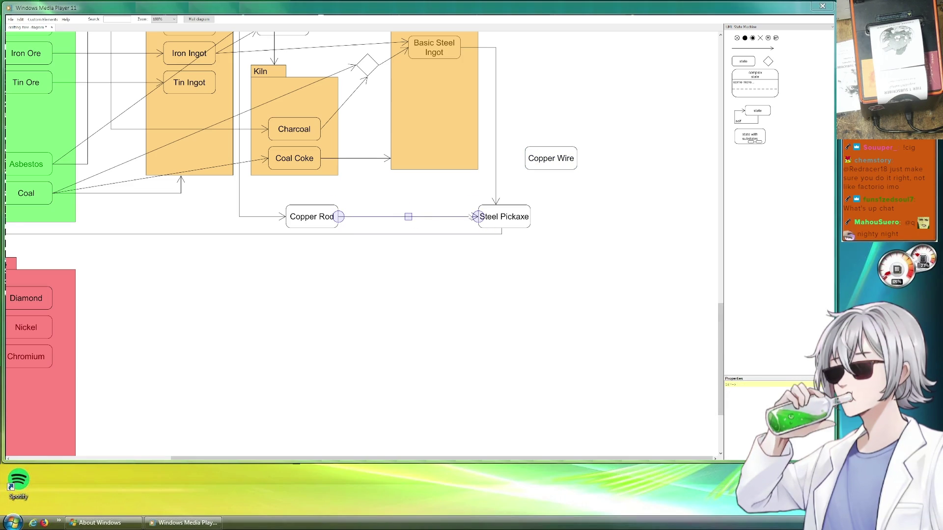
left_click_drag(477, 217, 519, 159)
left_click(641, 205)
left_click_drag(627, 205, 497, 251)
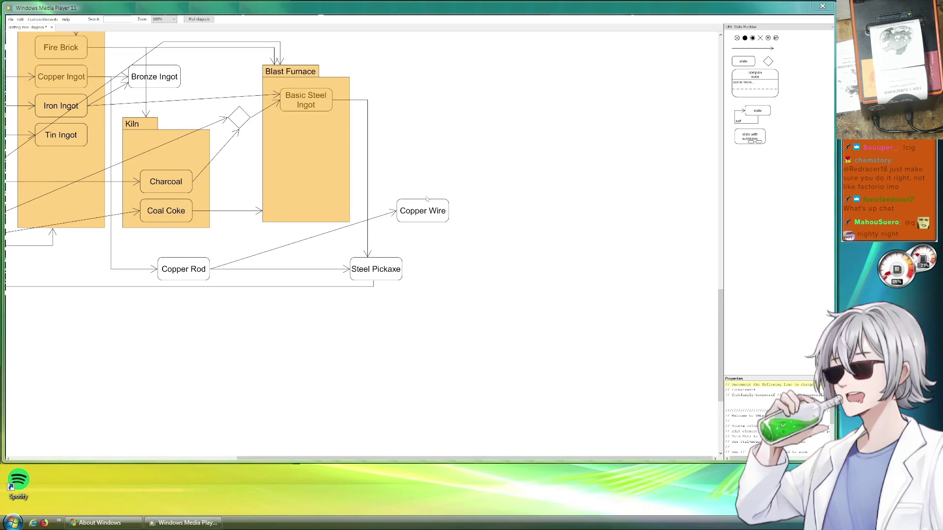
left_click_drag(416, 160, 463, 224)
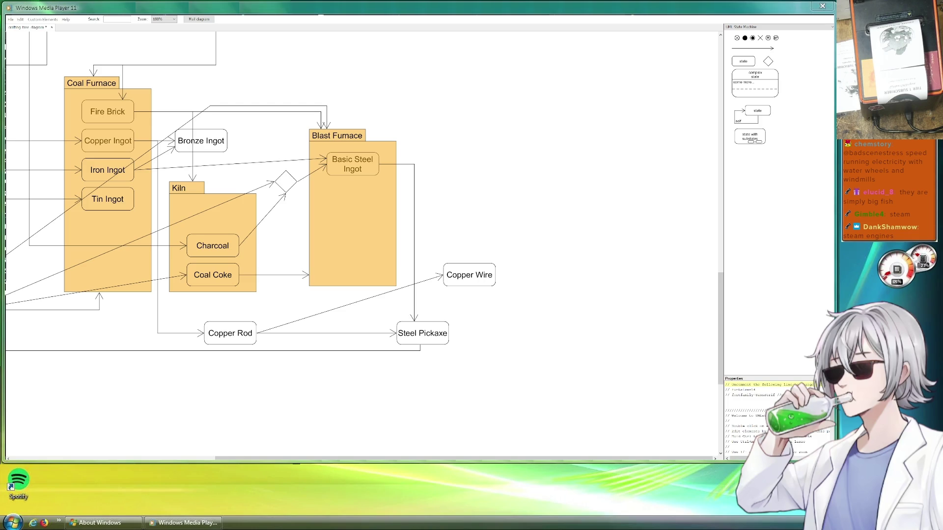
mouse_move(477, 280)
left_mouse_down()
mouse_move(332, 88)
mouse_move(345, 88)
left_mouse_up()
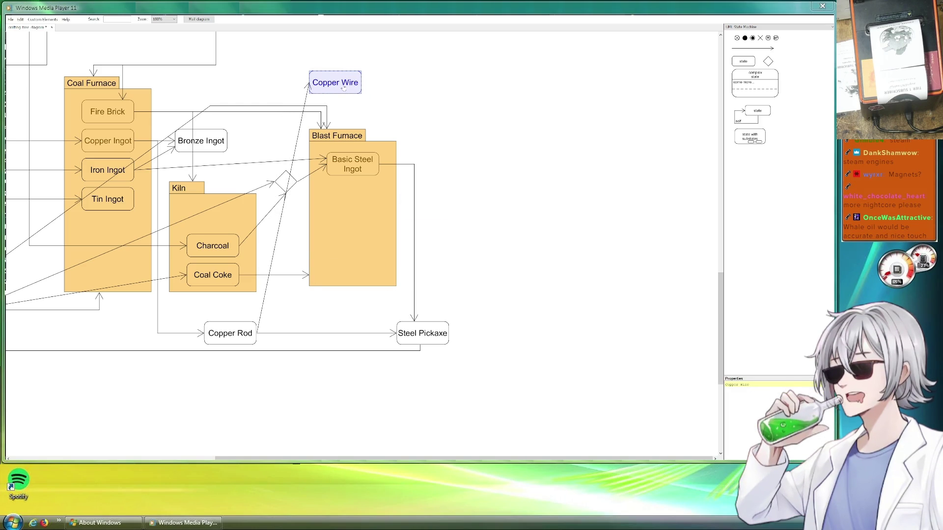
Bend the Copper Rod to Copper Wire arrow so it rises vertically, then turns right.
left_click(305, 97)
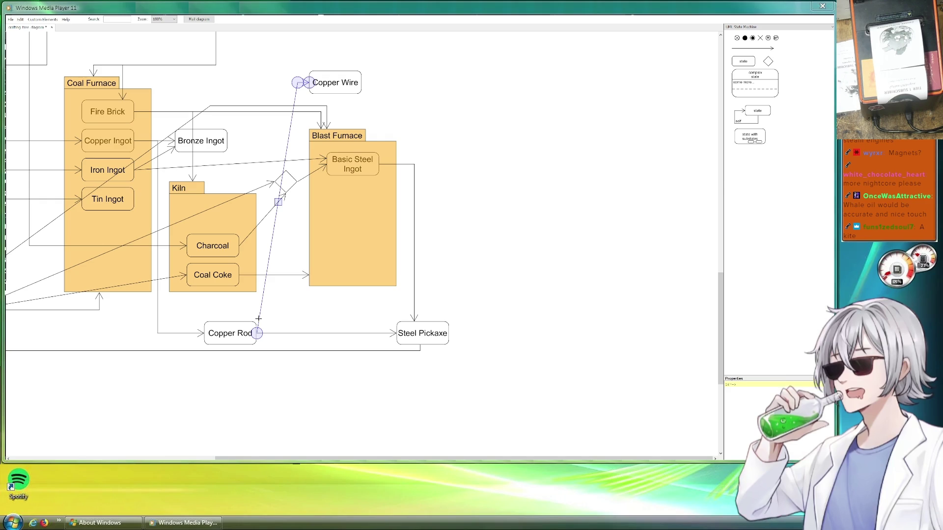
mouse_move(258, 316)
left_mouse_down()
mouse_move(280, 329)
mouse_move(286, 323)
left_mouse_up()
left_click_drag(297, 83, 312, 138)
left_click(287, 65)
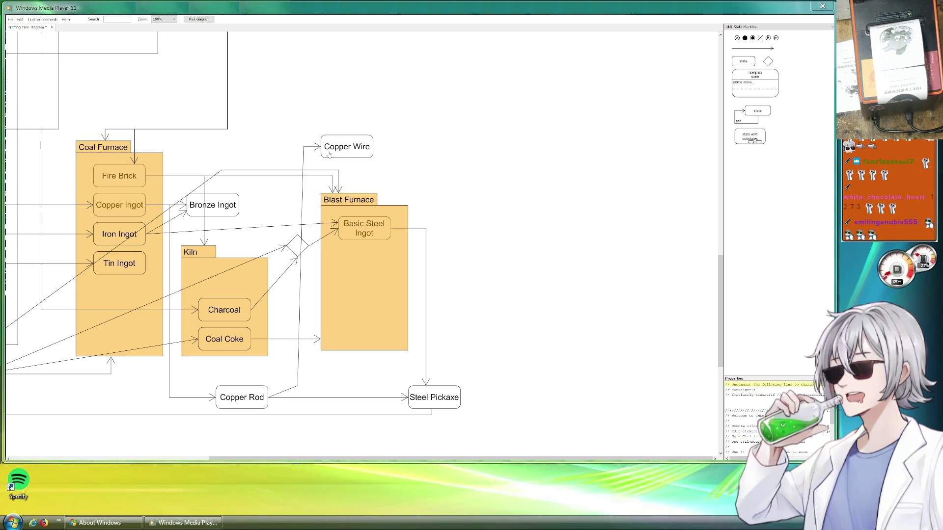
Clone Tin Ore Scrap below Compost and reattach the Tin Nugget arrow to the original.
left_click_drag(306, 105, 533, 287)
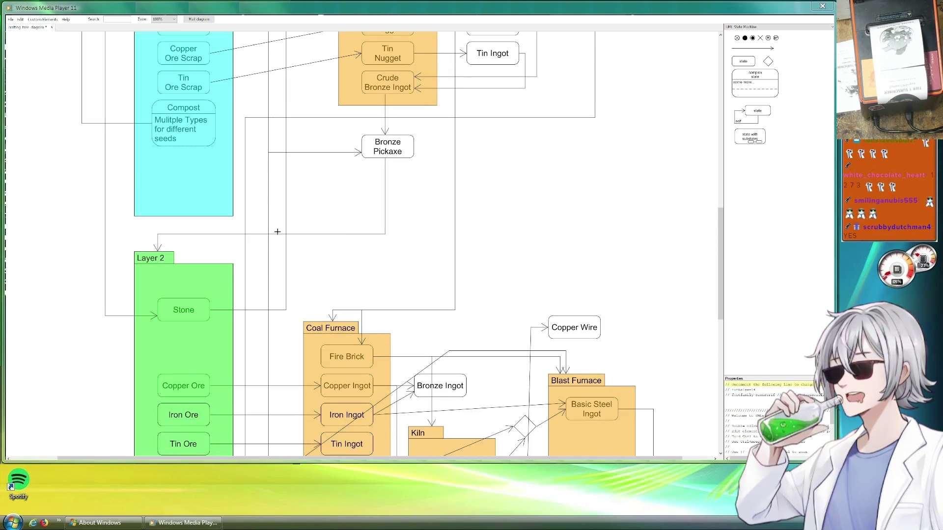
left_click_drag(284, 247, 372, 369)
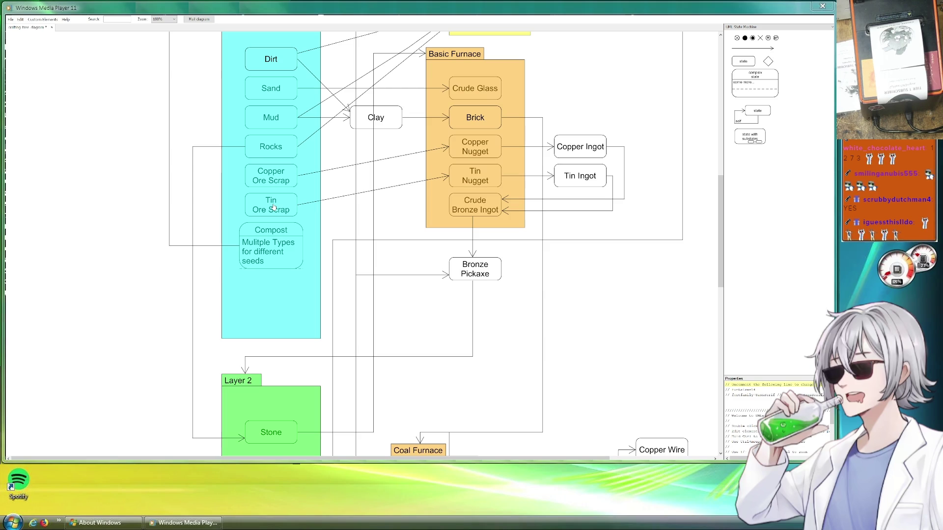
mouse_move(274, 207)
left_mouse_down()
mouse_move(285, 212)
mouse_move(288, 288)
left_mouse_up()
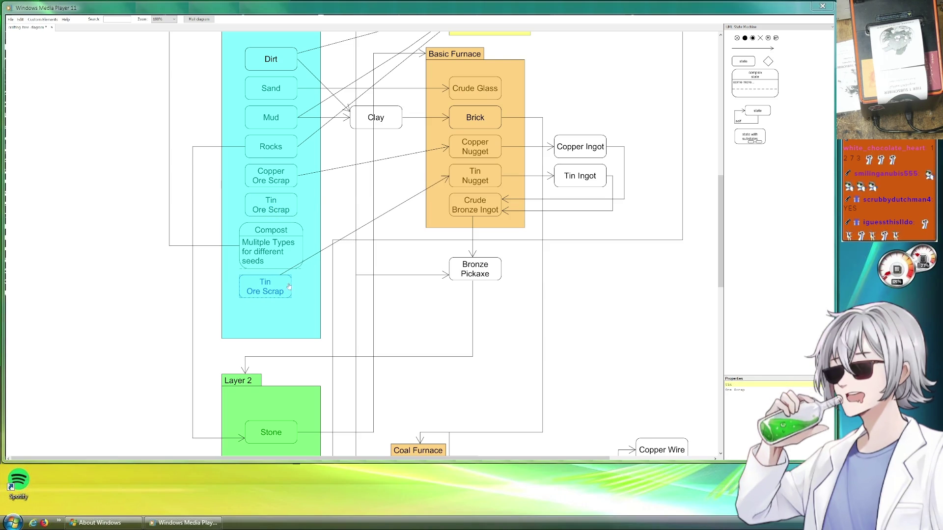
left_click(317, 252)
left_click_drag(280, 275, 297, 205)
Align the clone under Compost and rename it Loadstone.
left_click(283, 287)
left_click_drag(283, 287, 289, 287)
double_click(741, 389)
left_click_drag(740, 390, 705, 385)
type("Loadstone")
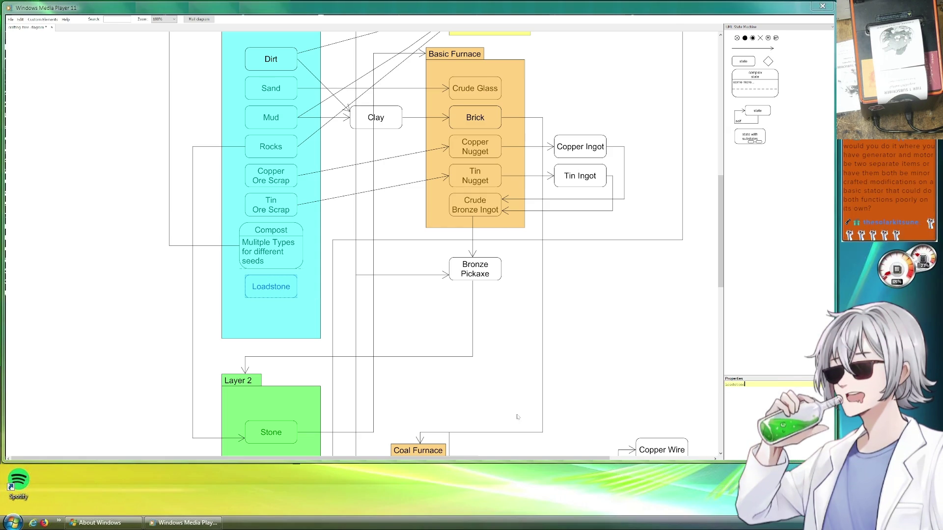
left_click(474, 367)
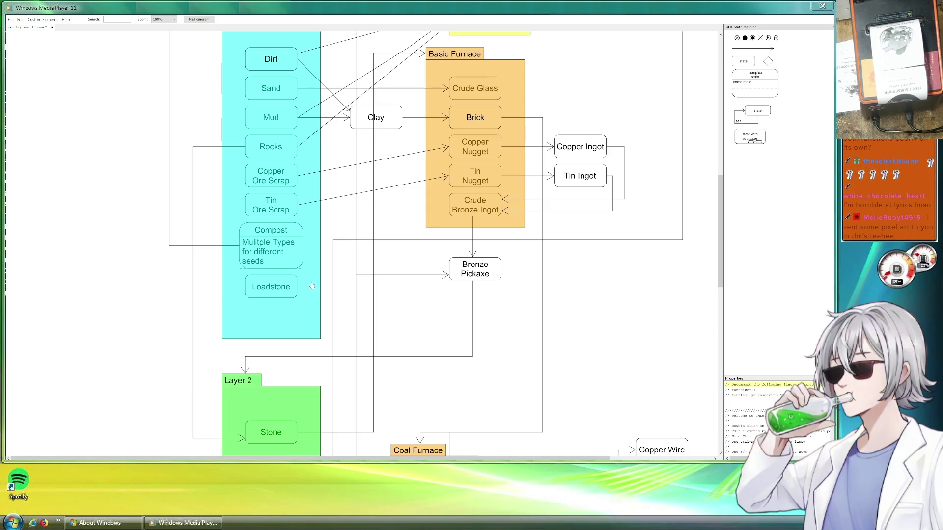
scroll(515, 217, "down", 5)
scroll(515, 217, "right", 4)
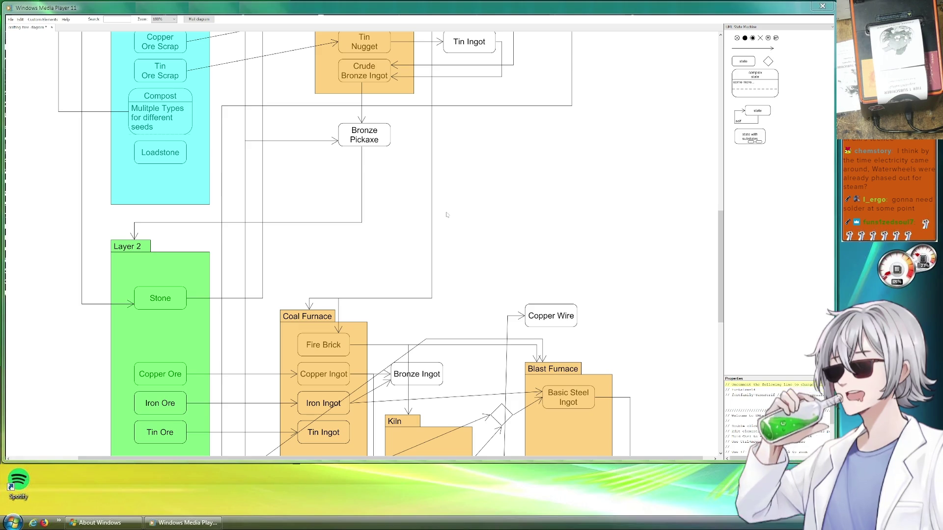
Clone Loadstone to its right, draw an arrow to the copy, and rename it Magnet.
double_click(162, 152)
mouse_move(172, 164)
left_mouse_down()
mouse_move(405, 178)
mouse_move(303, 176)
left_mouse_up()
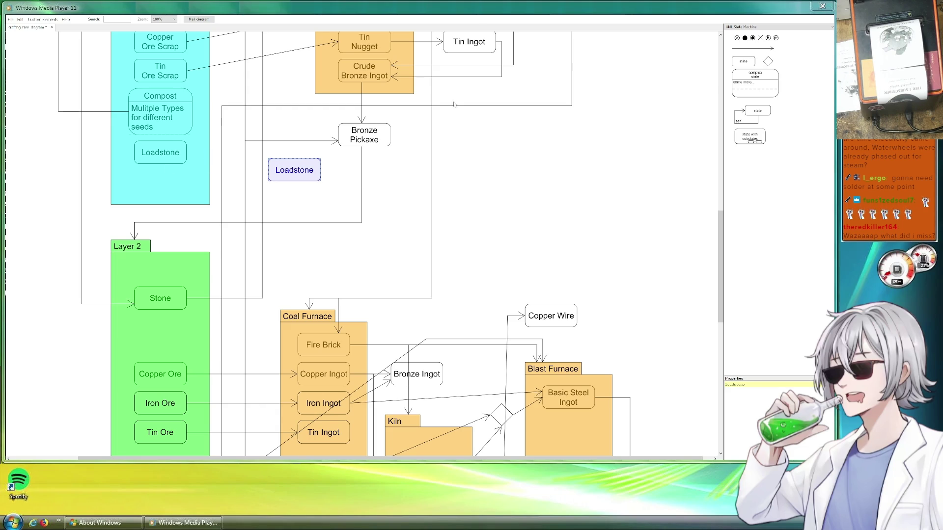
mouse_move(753, 48)
left_mouse_down()
mouse_move(412, 182)
mouse_move(238, 159)
mouse_move(263, 170)
left_mouse_up()
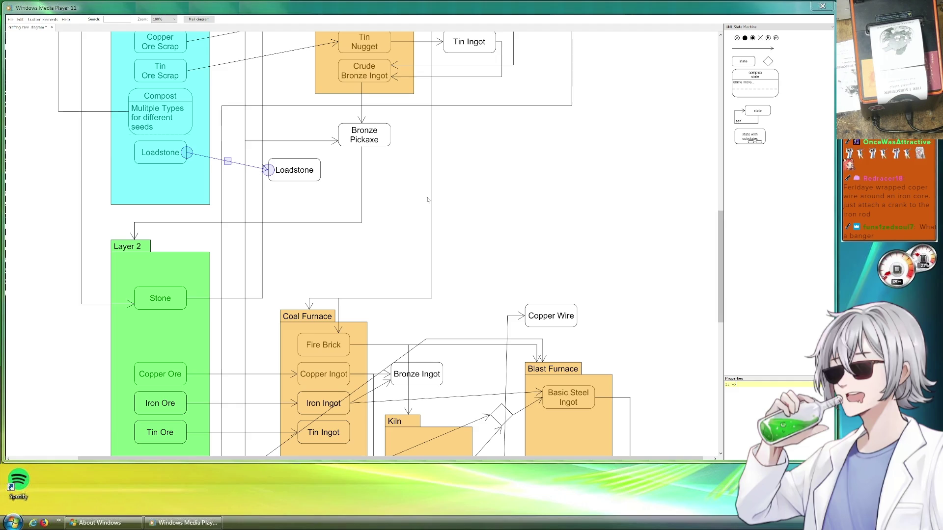
left_click(293, 168)
triple_click(737, 384)
type("Ma")
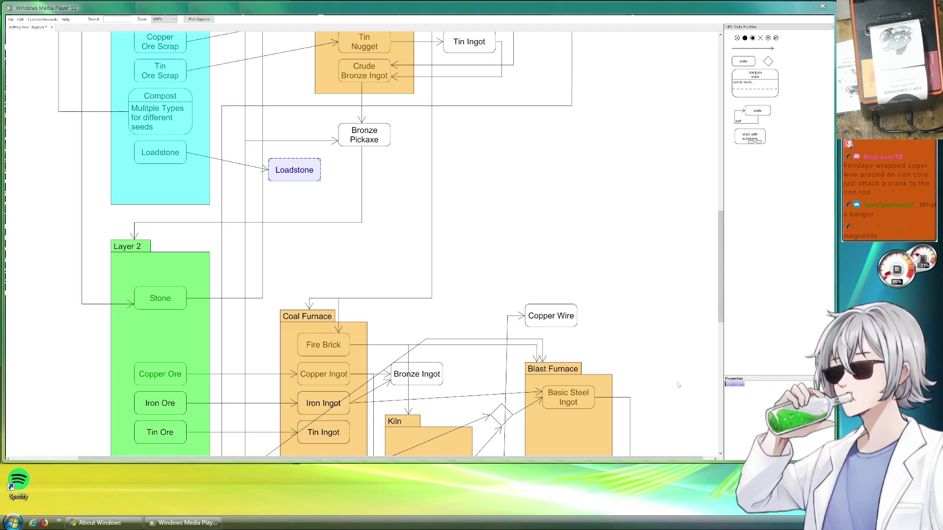
type("gnet")
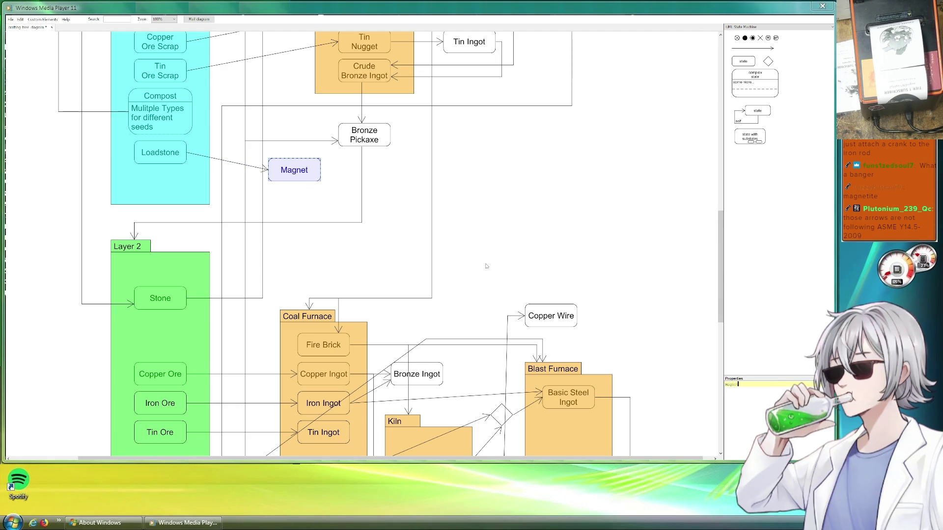
left_click(515, 228)
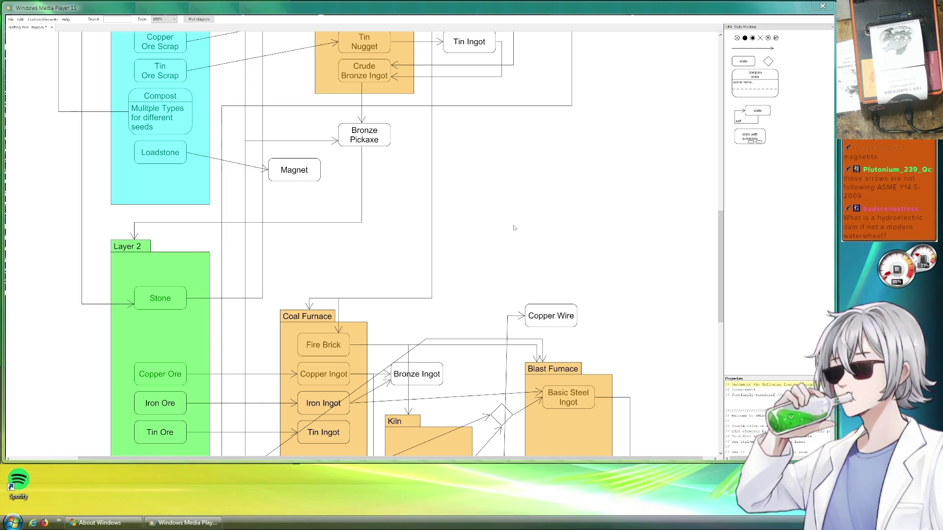
Rename the original Loadstone to Magnetite and nudge Magnet slightly down and right.
left_click(141, 157)
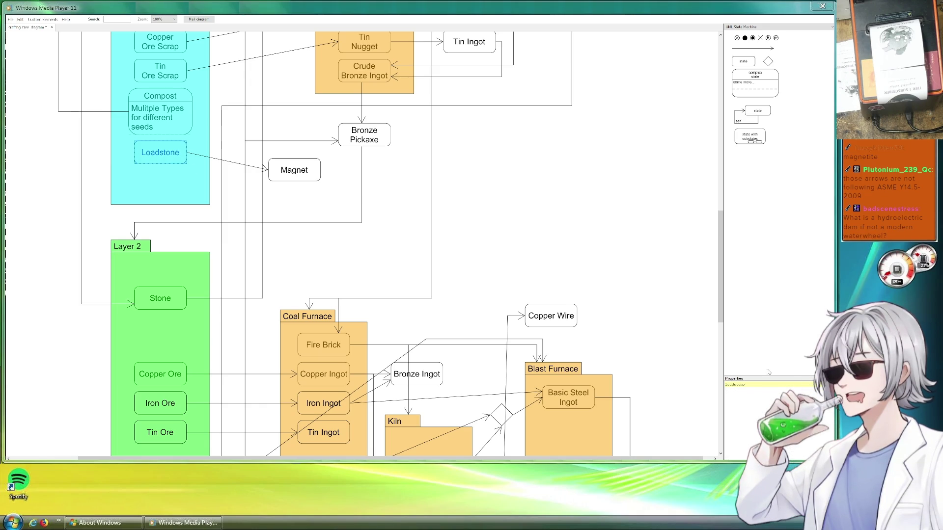
double_click(740, 385)
type("Magnetite")
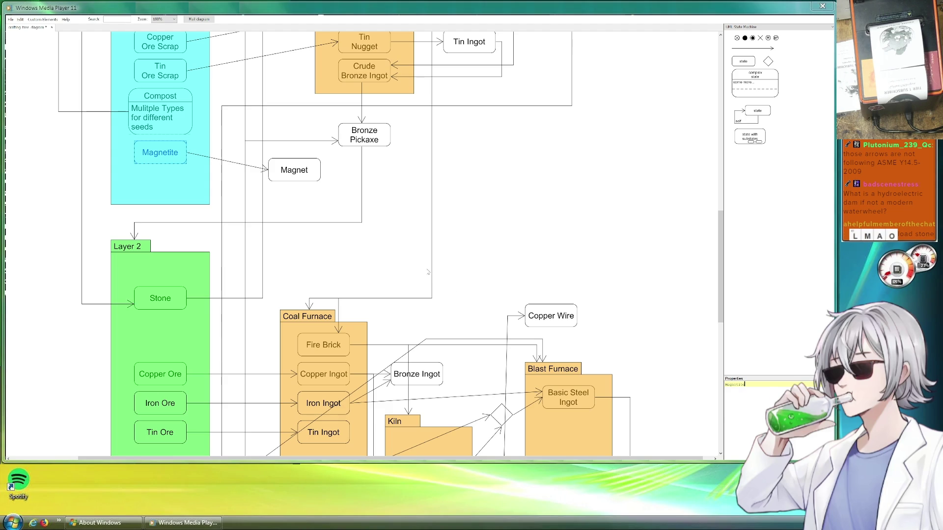
left_click(490, 219)
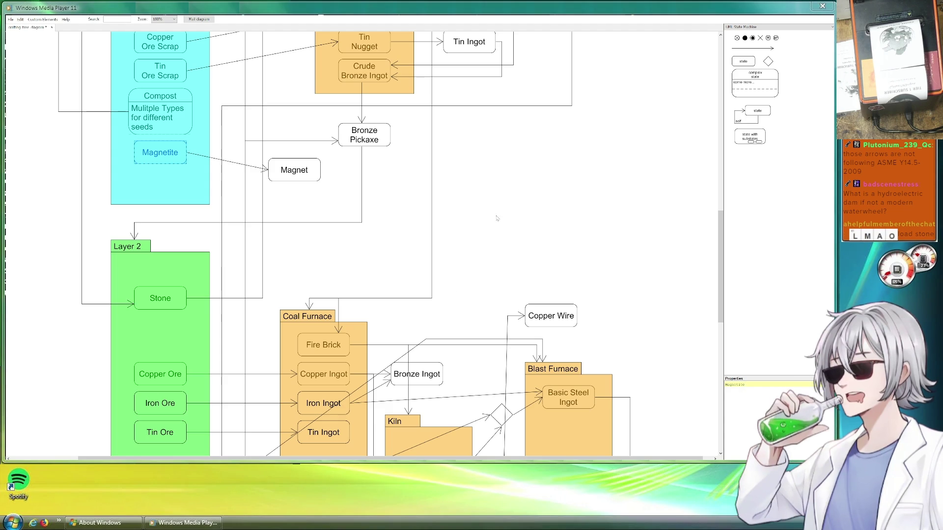
left_click_drag(296, 179, 305, 167)
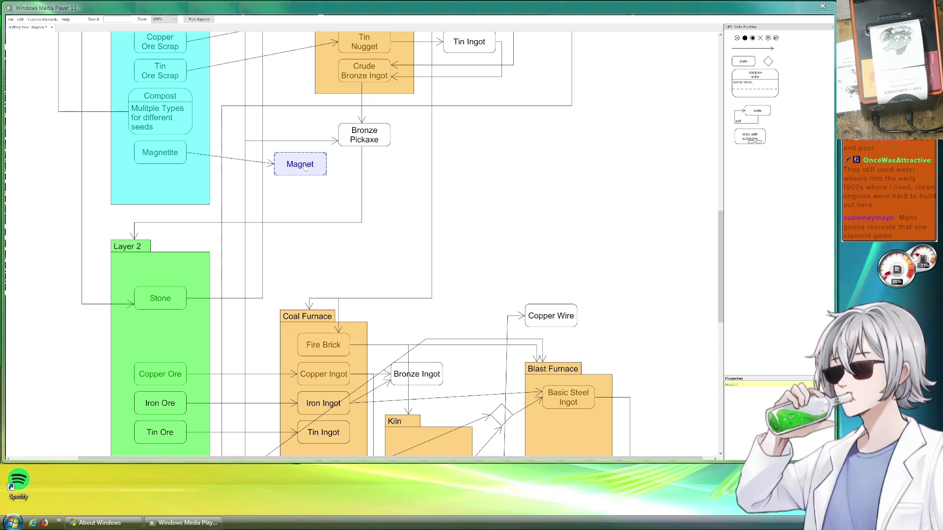
Move Magnet into the Kiln above Charcoal and route the Magnetite arrow along a vertical path.
left_click(401, 252)
scroll(378, 205, "down", 3)
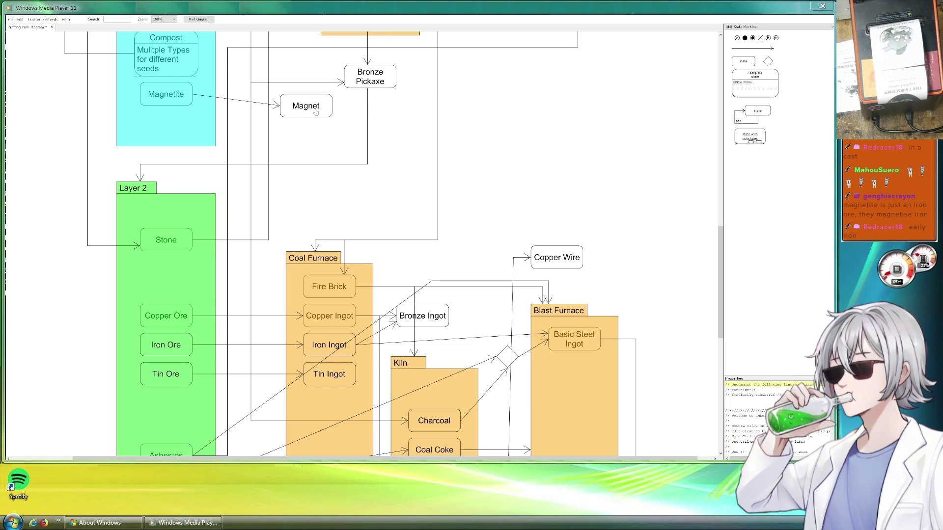
mouse_move(315, 112)
left_mouse_down()
mouse_move(442, 374)
mouse_move(441, 395)
left_mouse_up()
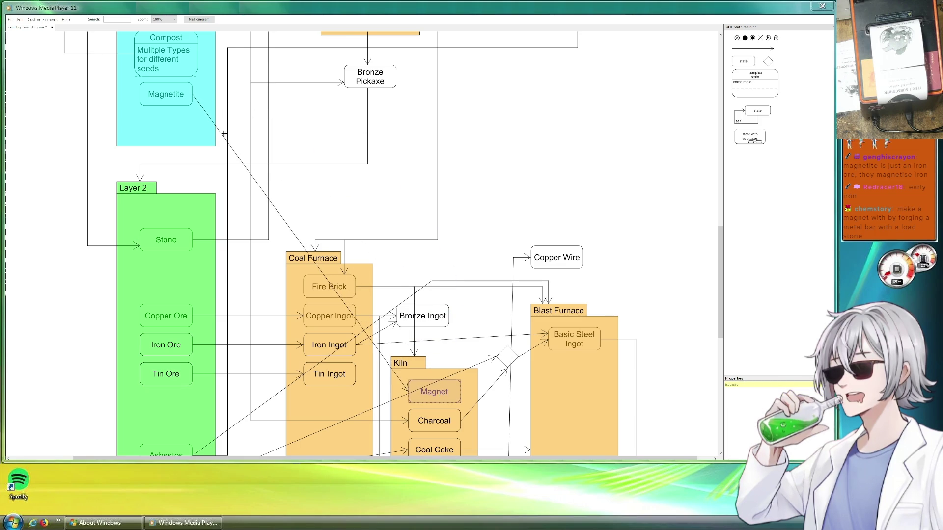
left_click_drag(222, 133, 374, 93)
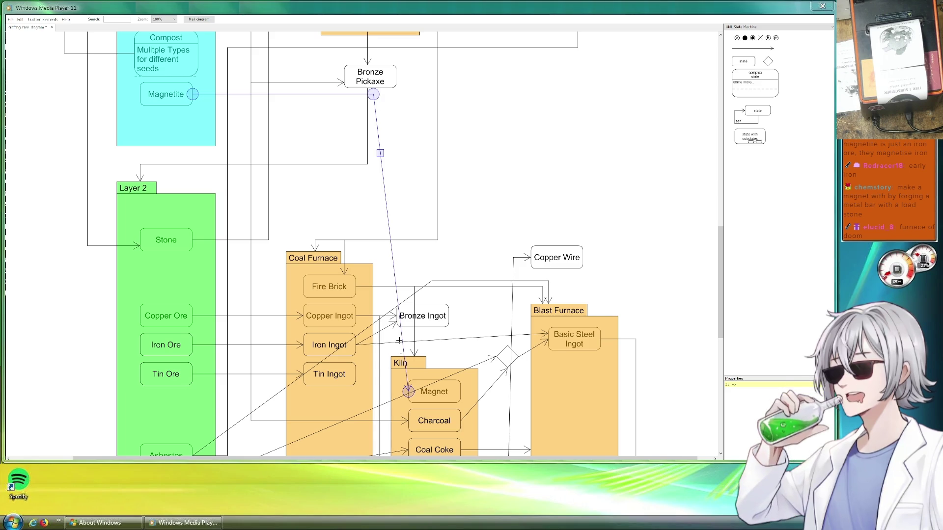
mouse_move(401, 333)
left_mouse_down()
mouse_move(384, 397)
mouse_move(373, 397)
mouse_move(383, 393)
left_mouse_up()
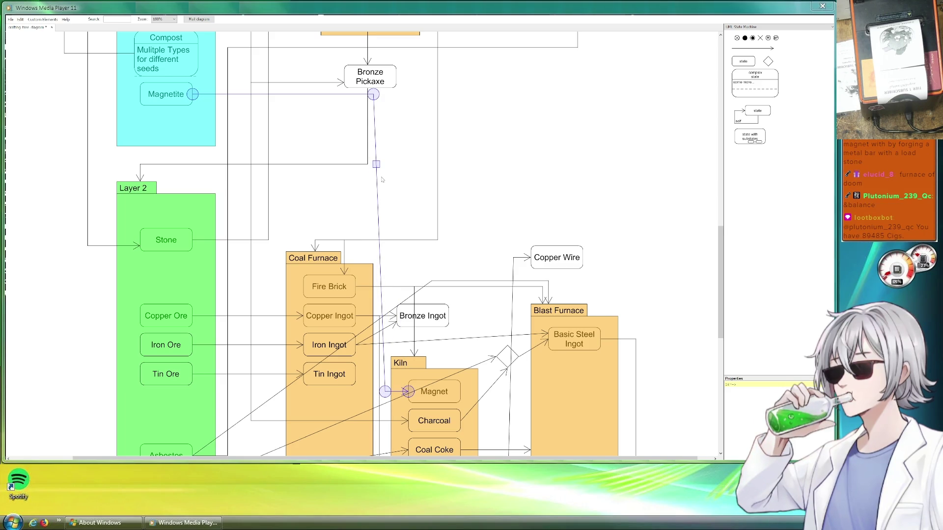
left_click_drag(376, 97, 384, 96)
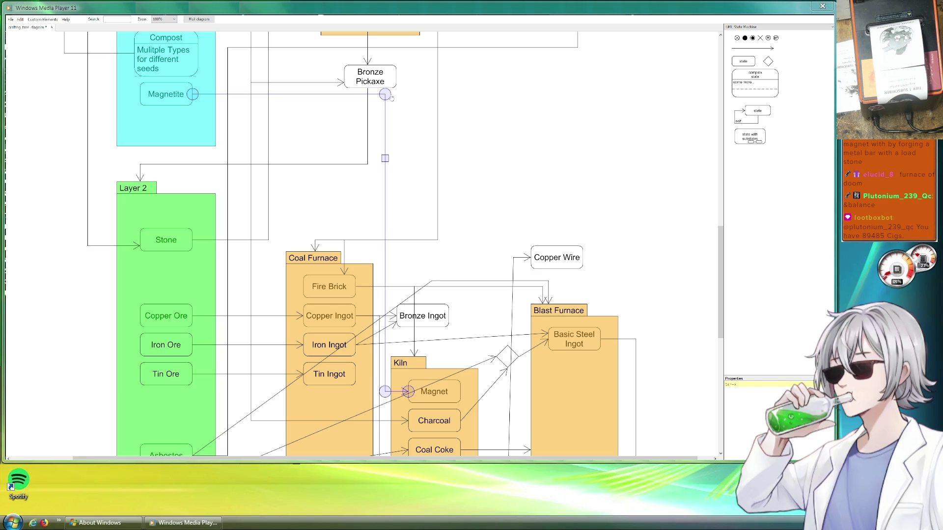
left_click(463, 187)
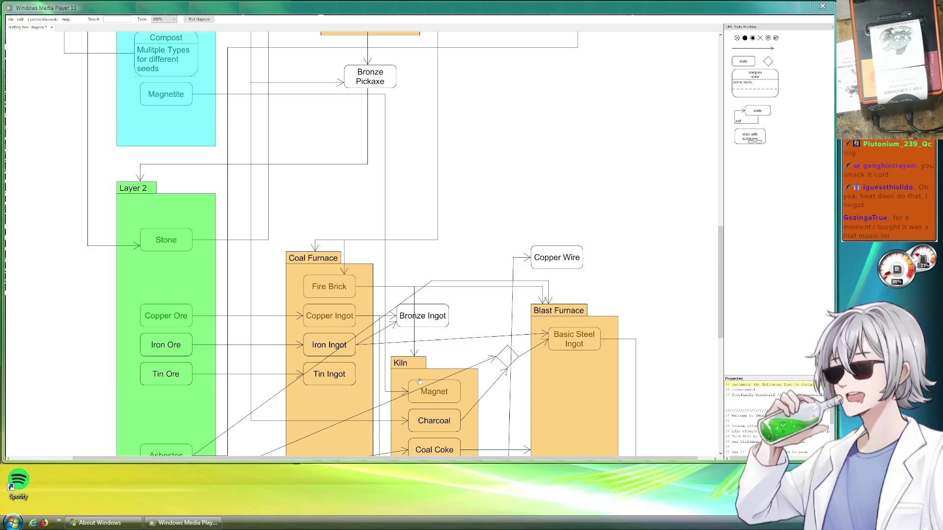
Nudge Magnet slightly right and place a copy of Copper Wire above Coal Furnace.
mouse_move(424, 387)
left_mouse_down()
mouse_move(443, 123)
mouse_move(316, 99)
mouse_move(320, 112)
left_mouse_up()
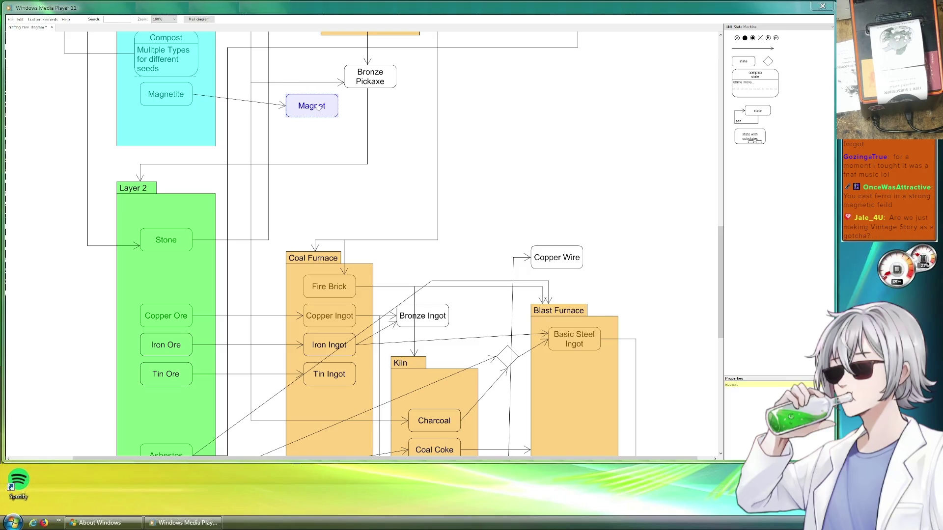
left_click(396, 122)
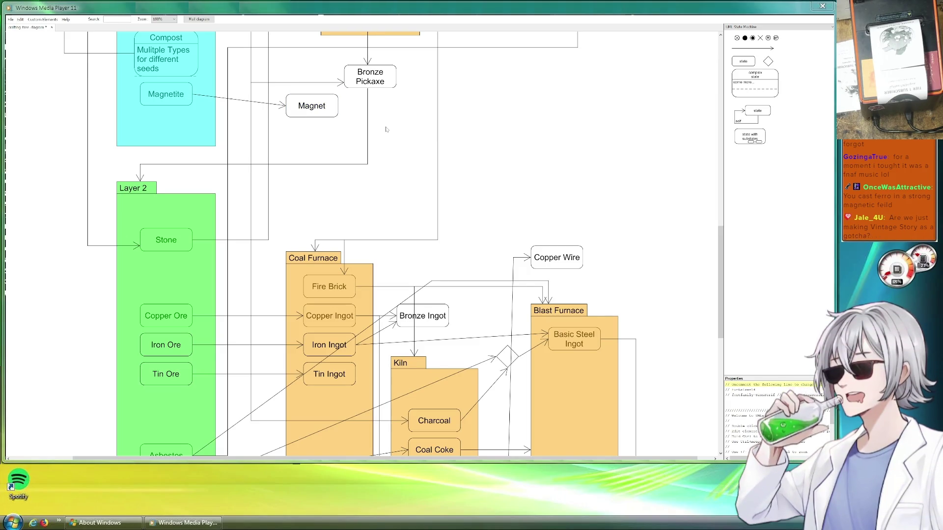
left_click_drag(320, 113, 327, 131)
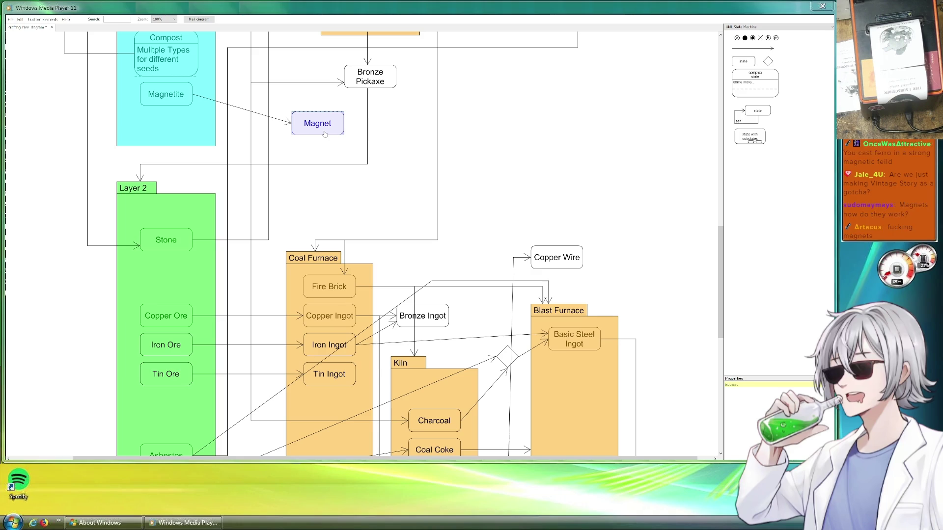
left_click_drag(324, 135, 331, 134)
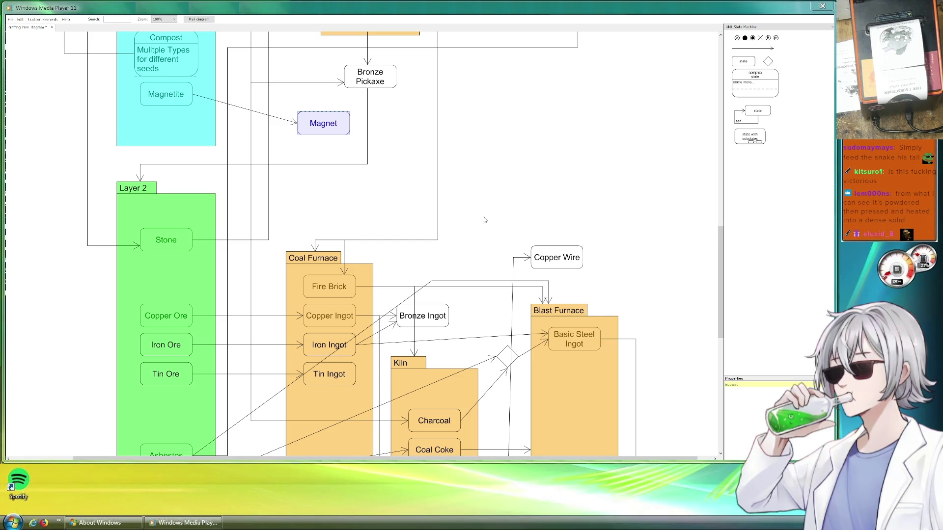
mouse_move(565, 263)
left_mouse_down()
mouse_move(430, 228)
mouse_move(454, 228)
left_mouse_up()
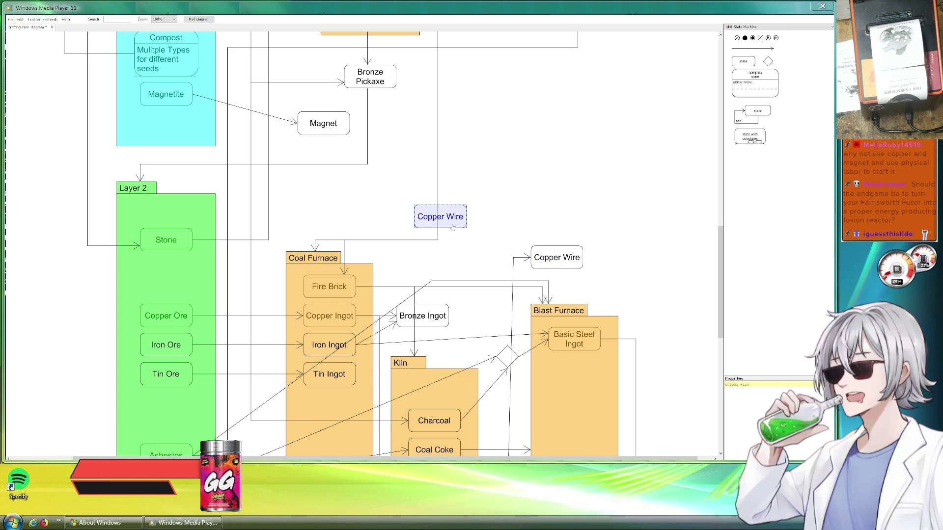
Rename the copy Iron Rod and route the Iron Ingot arrow up into it with a bend.
type("Iron Rod")
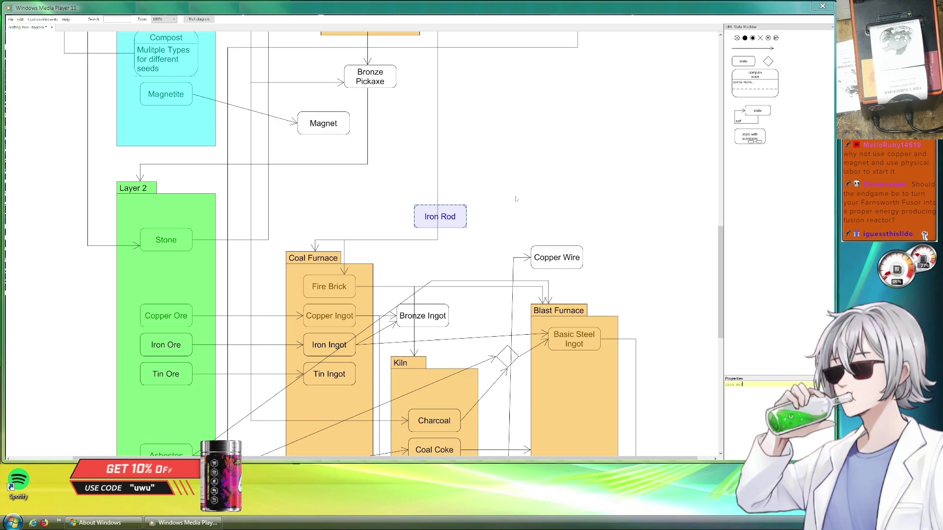
left_click(540, 178)
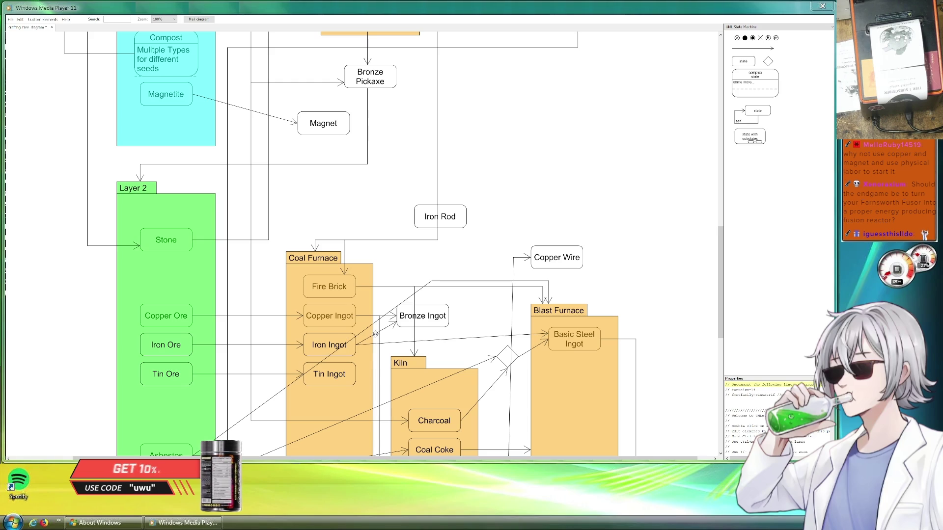
left_click(376, 334)
mouse_move(408, 334)
left_mouse_down()
mouse_move(396, 322)
mouse_move(414, 217)
left_mouse_up()
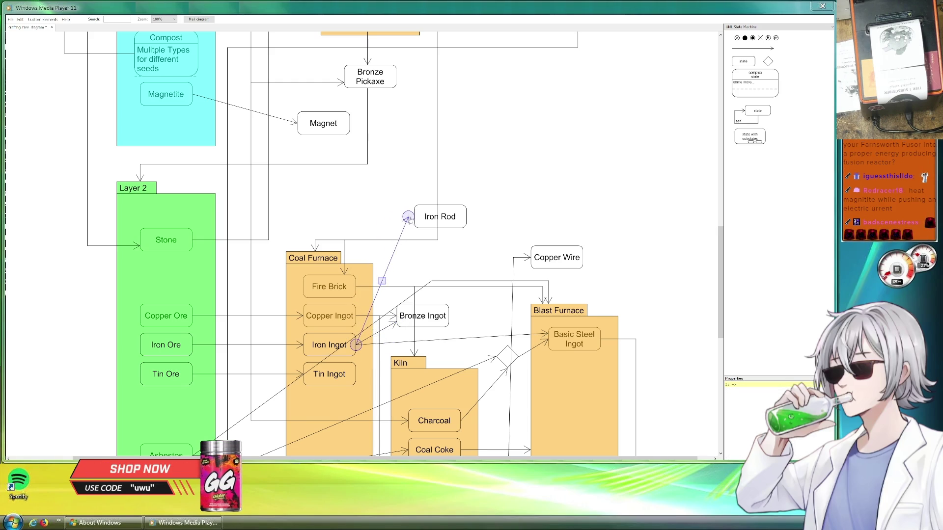
left_click_drag(412, 219, 390, 216)
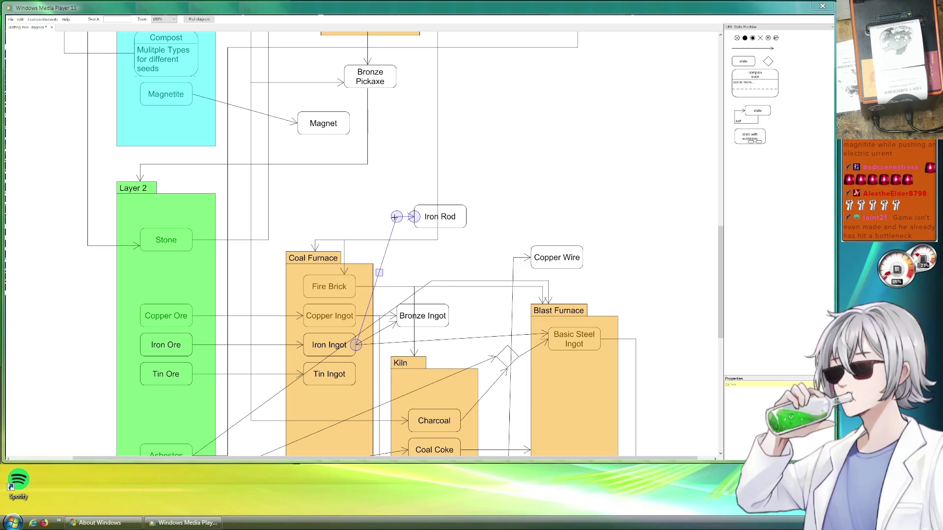
left_click_drag(379, 261, 389, 299)
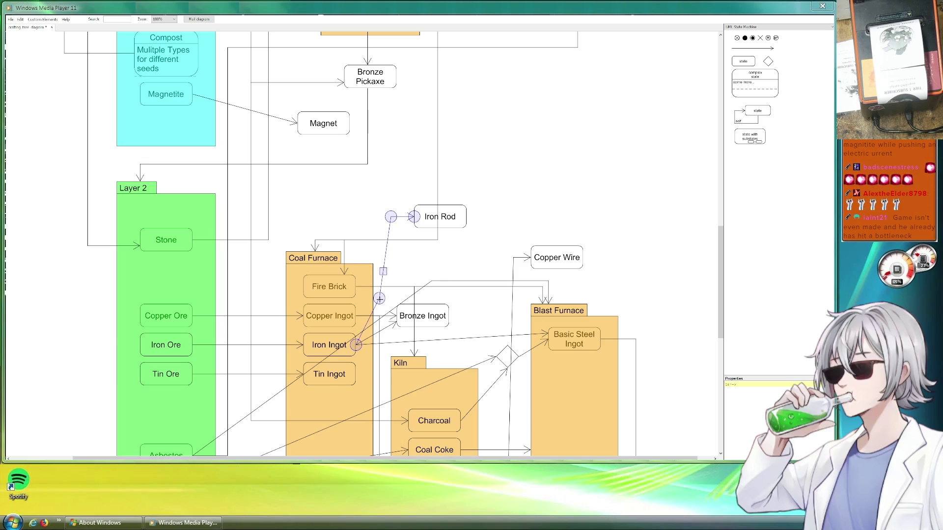
left_click(430, 252)
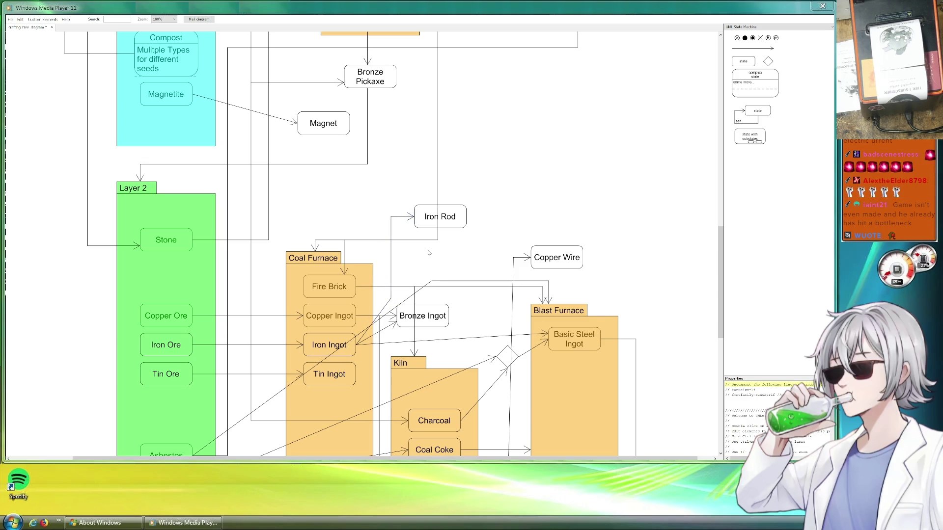
Shift Copper Wire slightly left and straighten its incoming arrow to vertical.
left_click(444, 224)
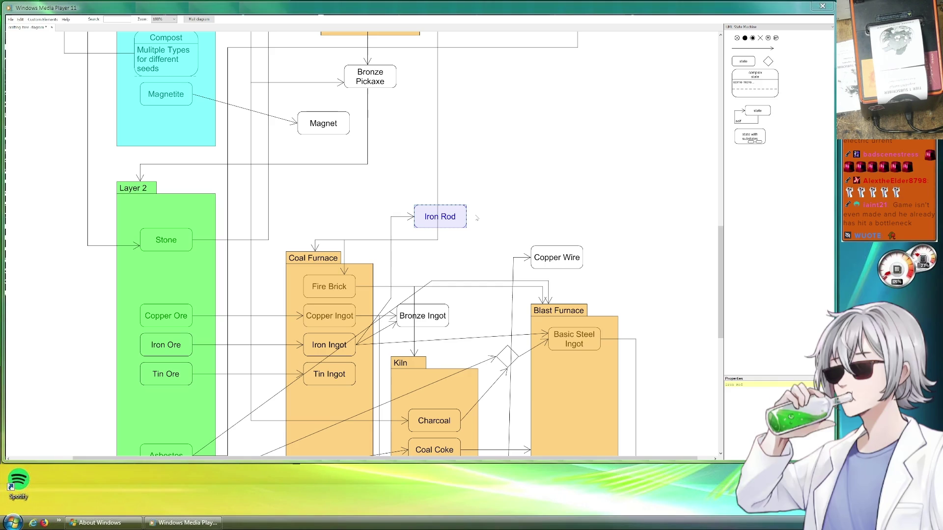
left_click_drag(557, 259, 550, 259)
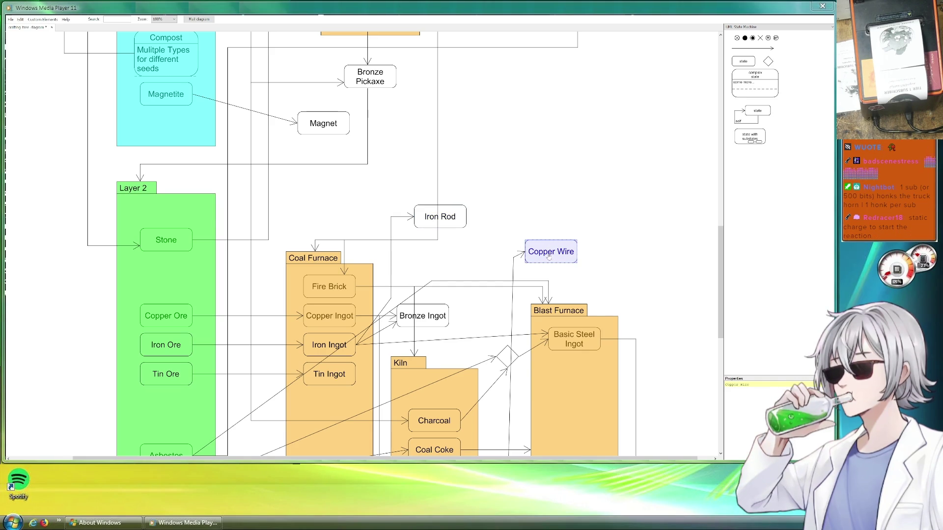
left_click(518, 260)
left_click_drag(513, 261, 510, 261)
left_click(502, 224)
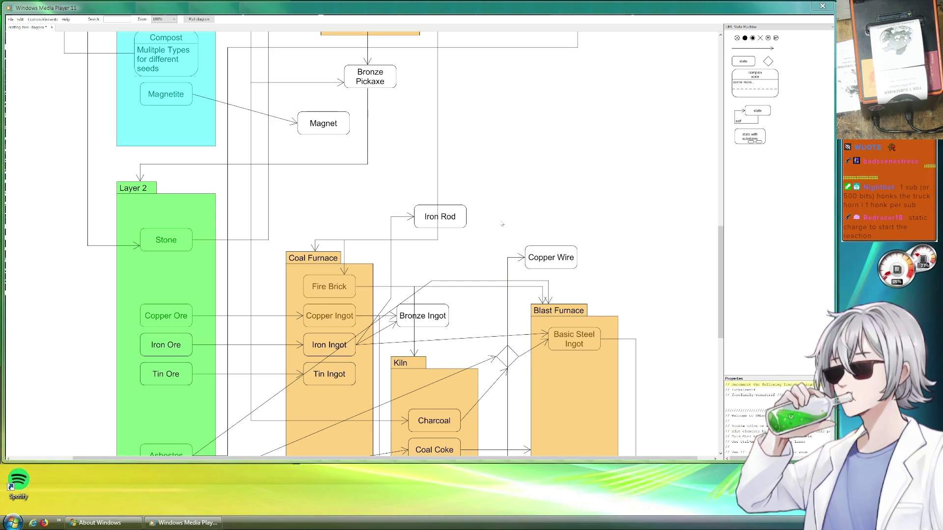
scroll(502, 224, "down", 5)
scroll(503, 241, "up", 3)
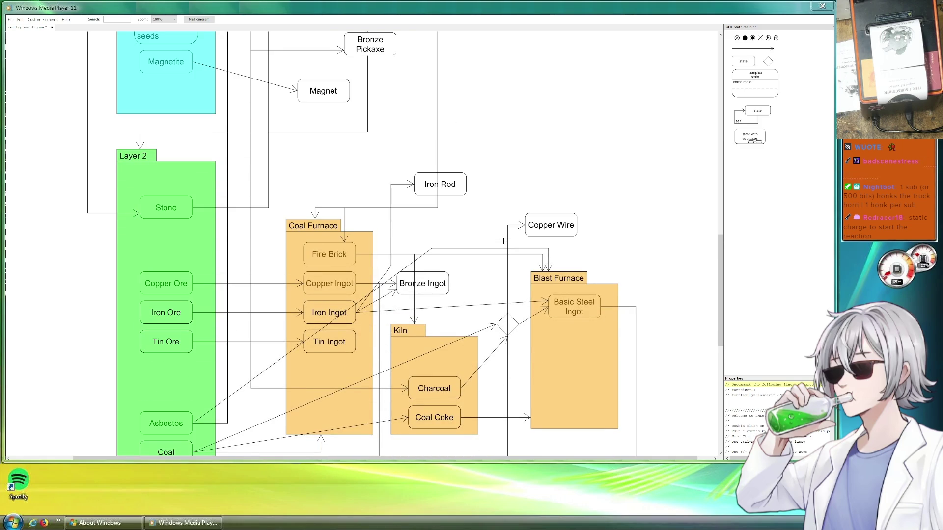
scroll(511, 181, "right", 3)
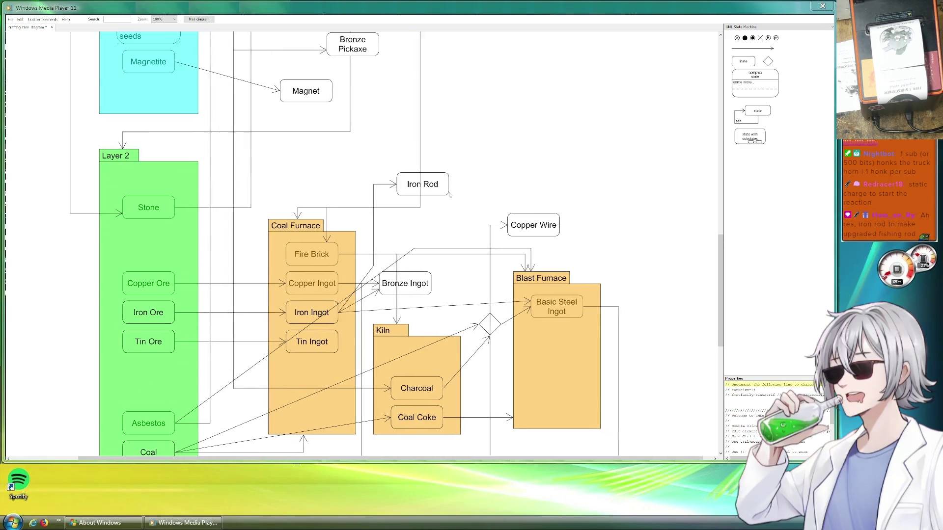
scroll(496, 173, "up", 1)
scroll(496, 174, "right", 1)
scroll(497, 174, "up", 1)
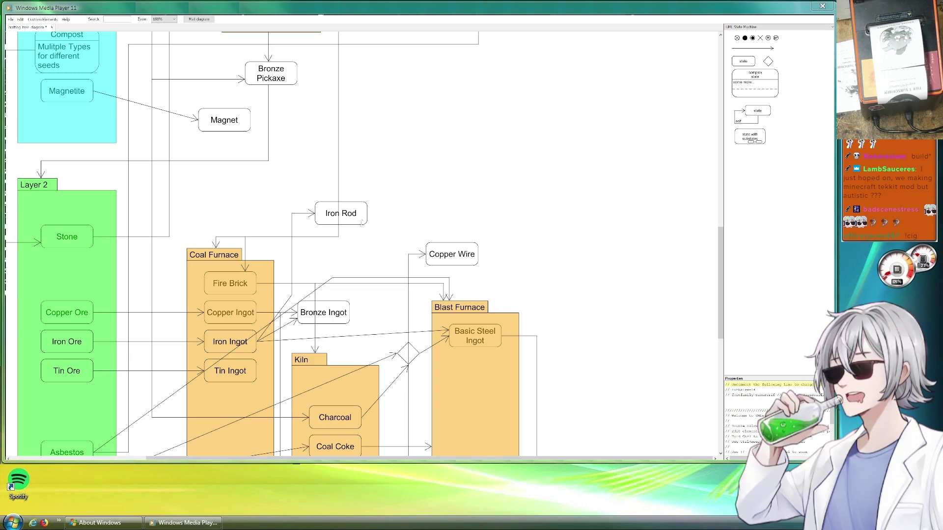
Copy Magnet to a spot beside Iron Rod and draw an arrow from Magnet to the copy.
left_click(234, 123)
key("ctrl+c")
key("ctrl+v")
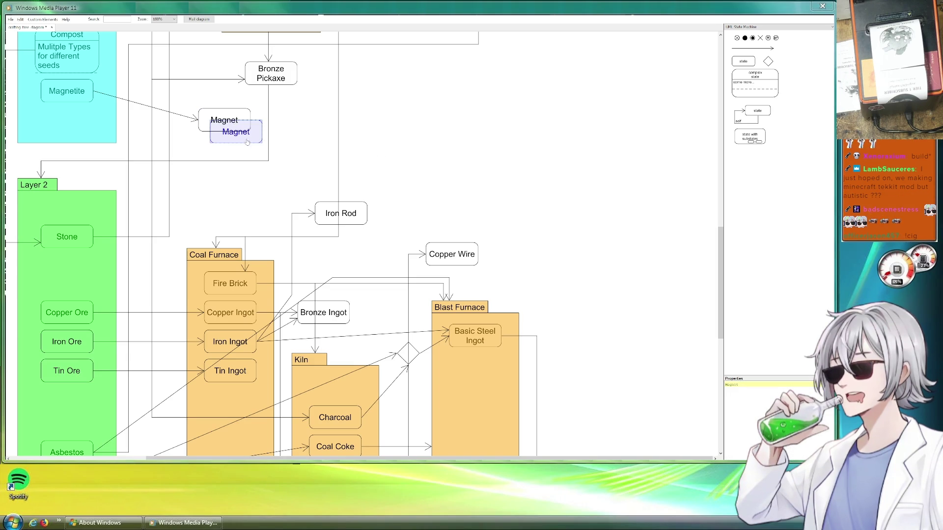
mouse_move(237, 139)
left_mouse_down()
mouse_move(454, 146)
mouse_move(456, 160)
left_mouse_up()
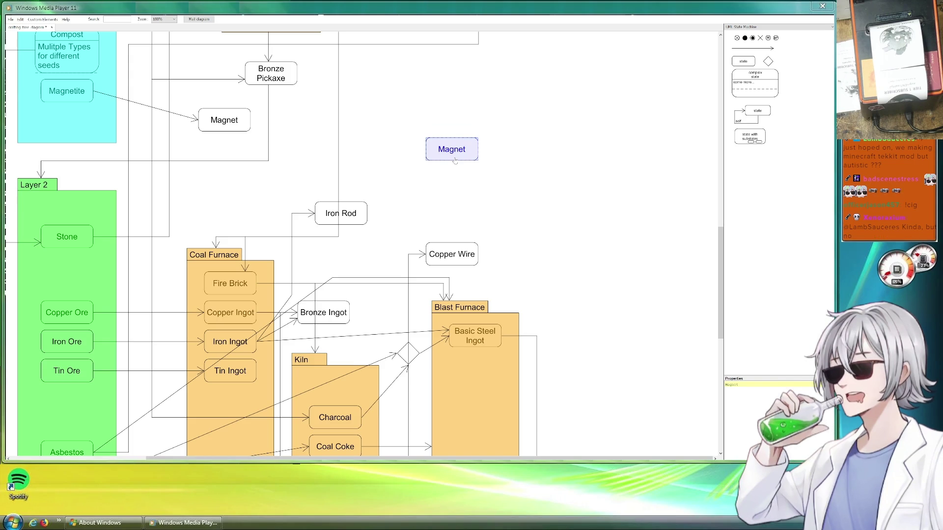
left_click_drag(455, 161, 456, 222)
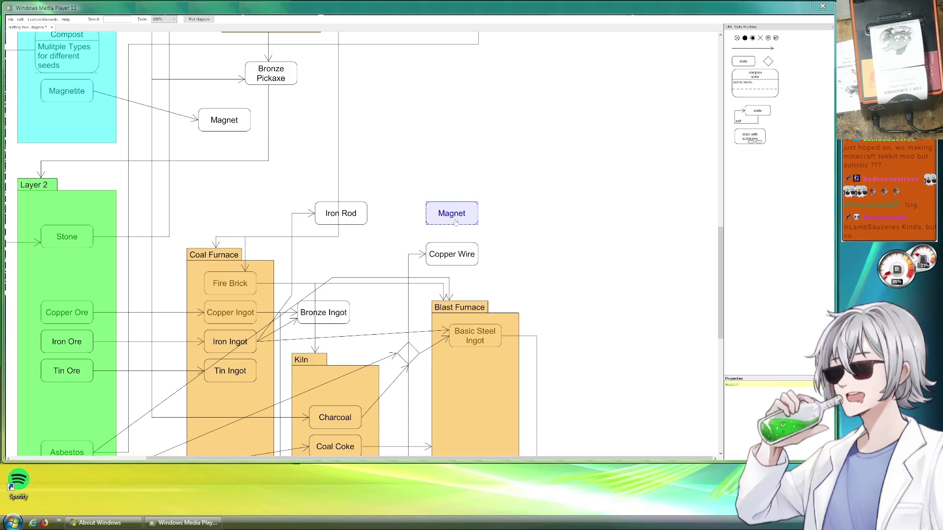
left_click(411, 179)
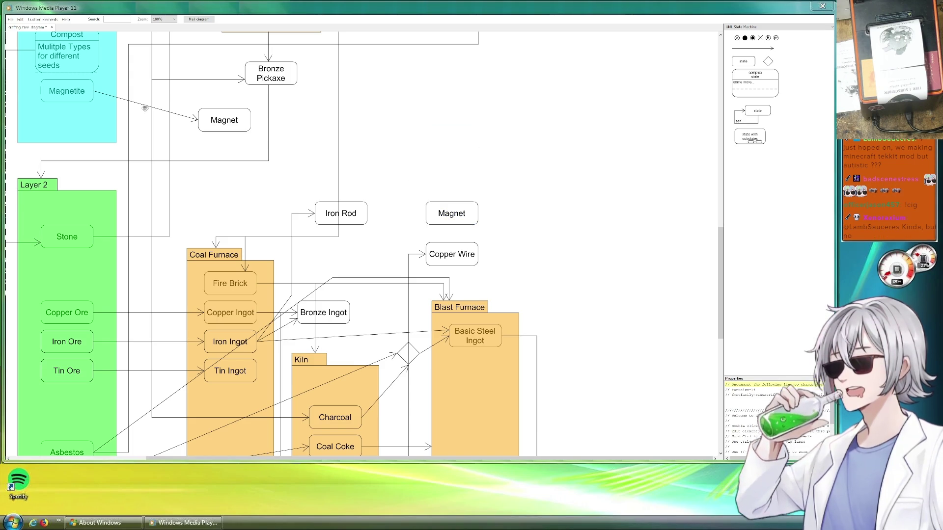
left_click_drag(147, 106, 303, 136)
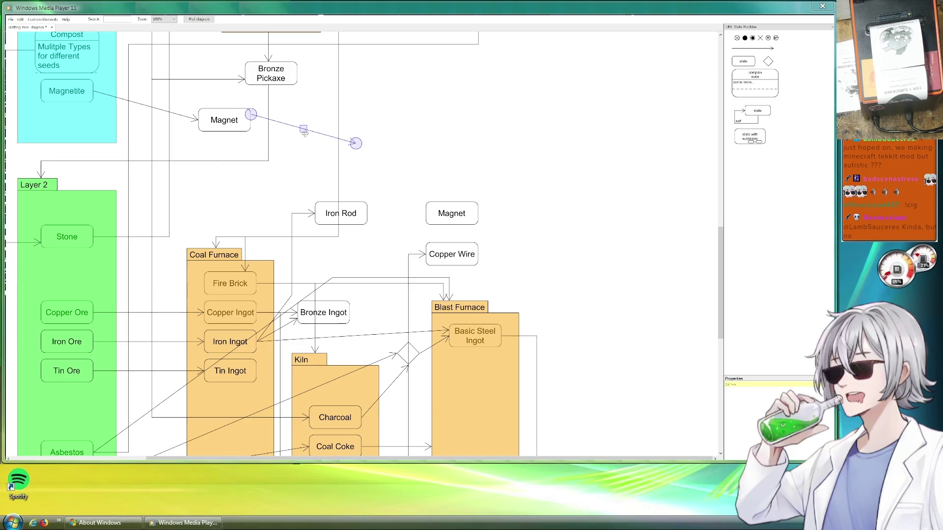
left_click_drag(357, 150, 448, 201)
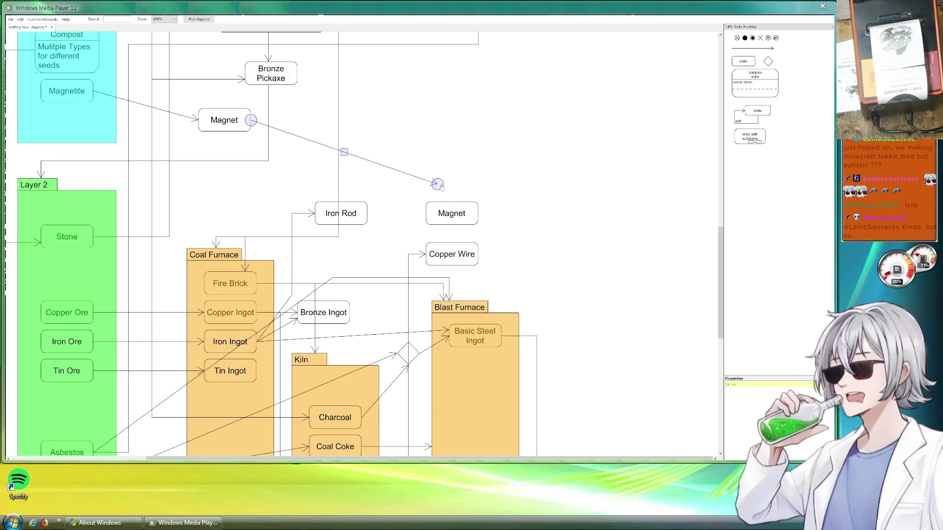
Name the new boxes Rotor and Stator.
left_click(469, 221)
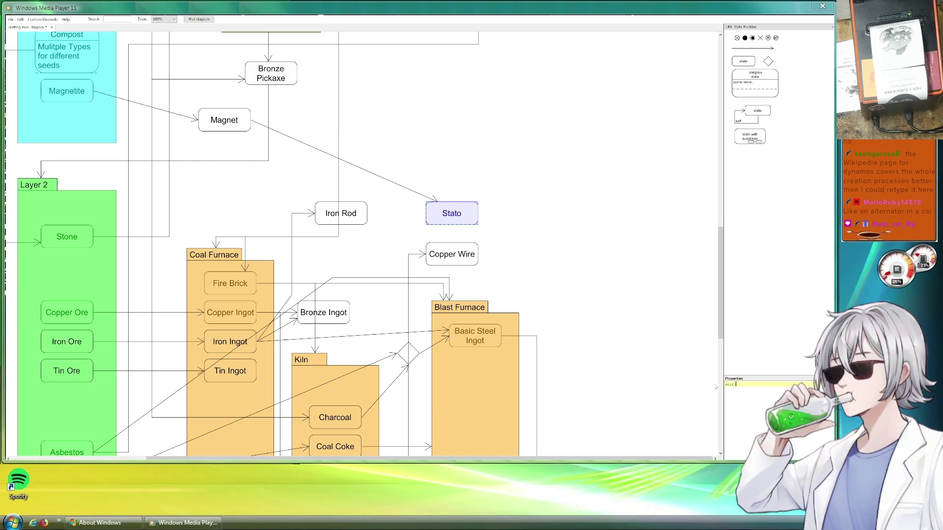
type("Roto4")
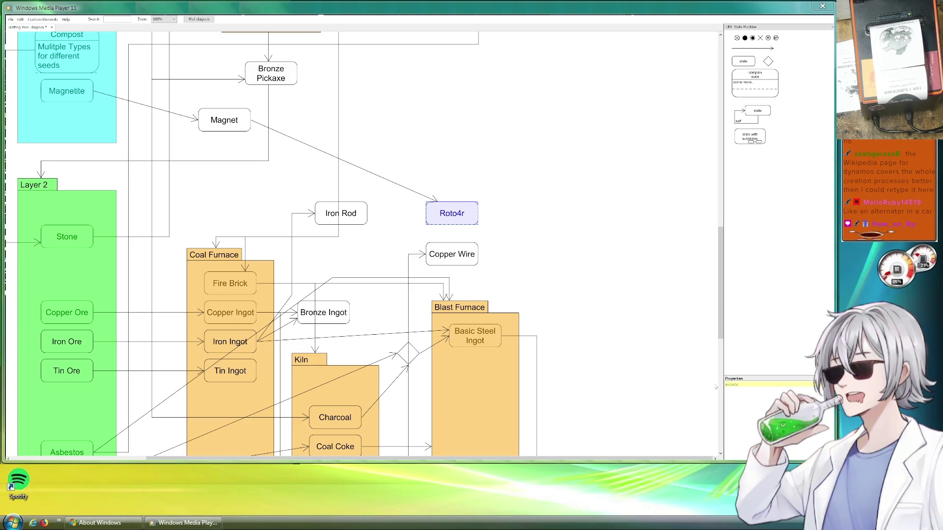
type("r")
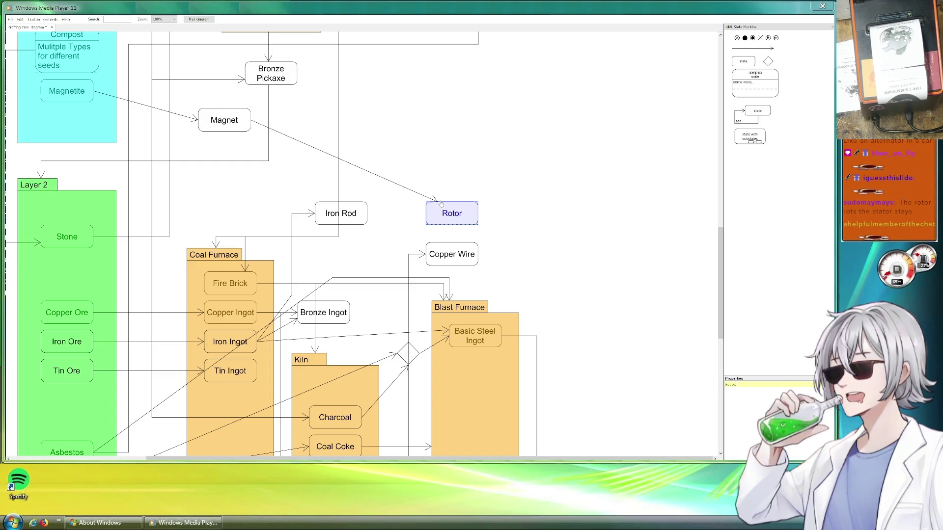
mouse_move(440, 203)
left_mouse_down()
mouse_move(426, 156)
mouse_move(431, 137)
mouse_move(454, 190)
left_mouse_up()
triple_click(732, 384)
type("stator")
left_click(545, 157)
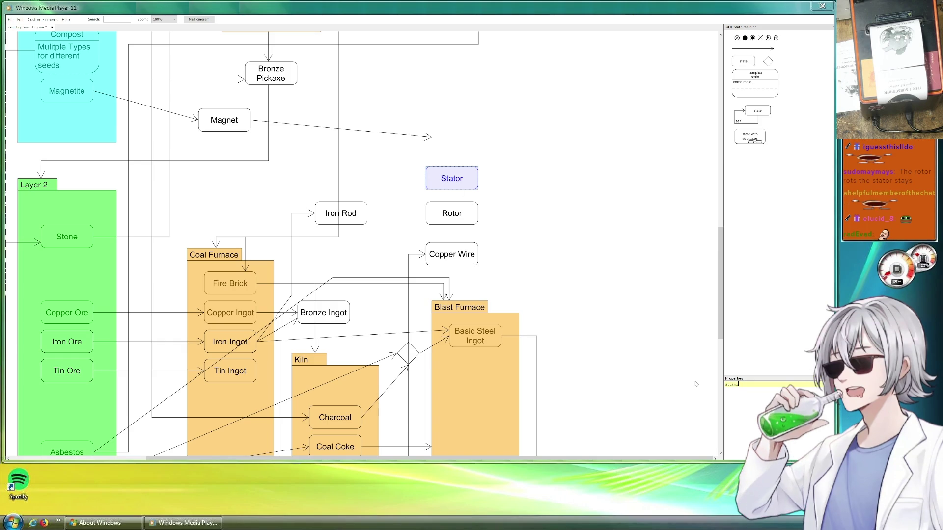
Route the Magnet arrow across and down into Stator.
left_click(396, 134)
mouse_move(431, 137)
left_mouse_down()
mouse_move(442, 120)
mouse_move(437, 166)
mouse_move(438, 119)
left_mouse_up()
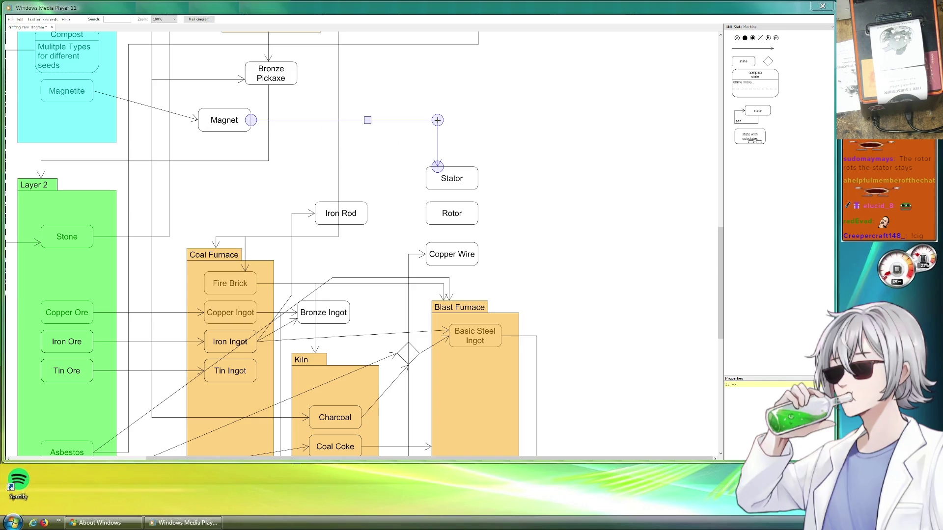
left_click(463, 297)
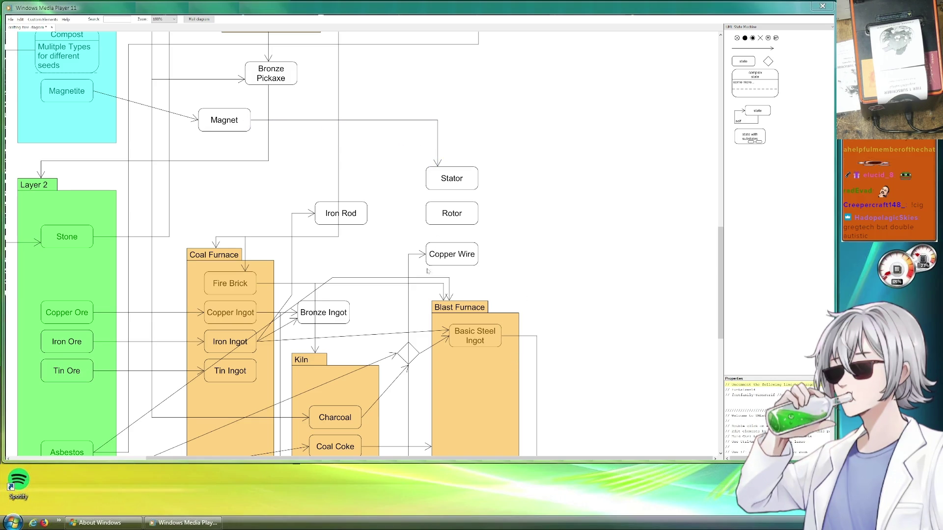
left_click_drag(752, 48, 555, 340)
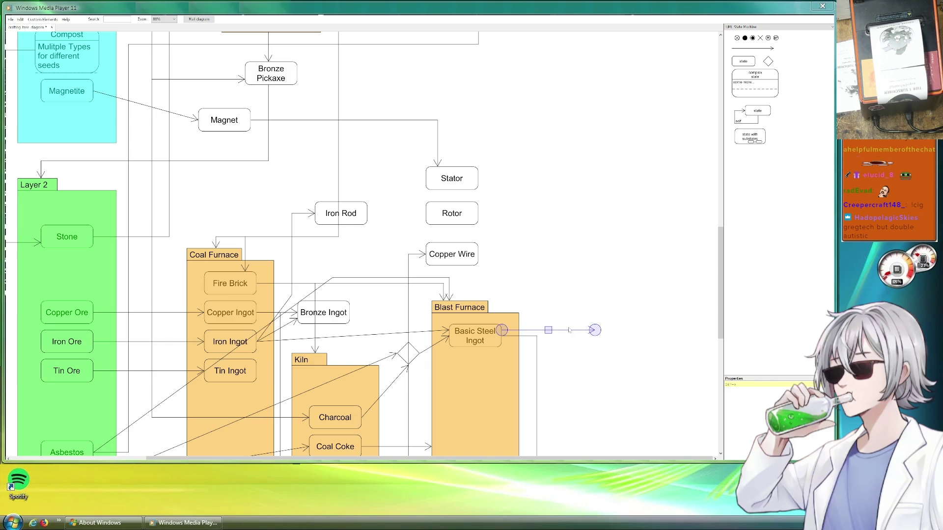
Attach the new arrow so it runs upward from Basic Steel Ingot.
mouse_move(595, 330)
left_mouse_down()
mouse_move(483, 178)
mouse_move(479, 184)
mouse_move(498, 182)
left_mouse_up()
left_click_drag(501, 315, 526, 331)
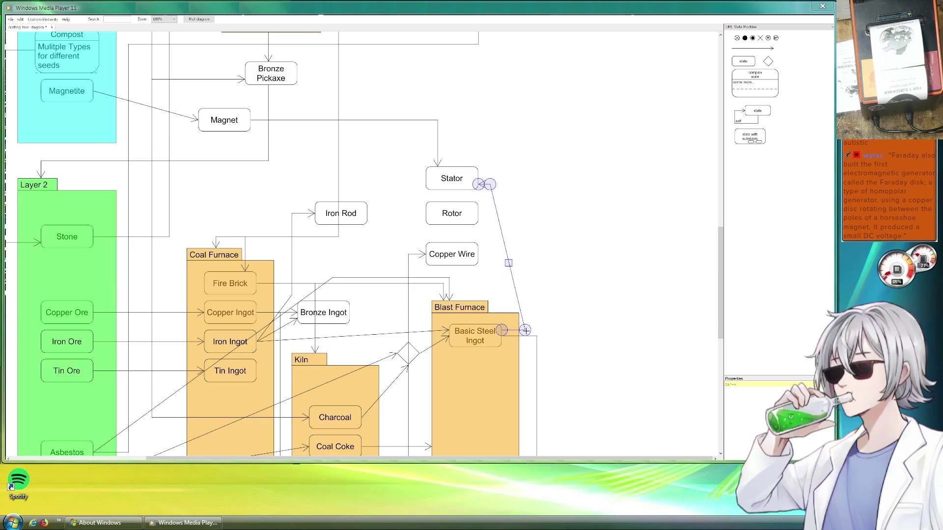
left_click(574, 288)
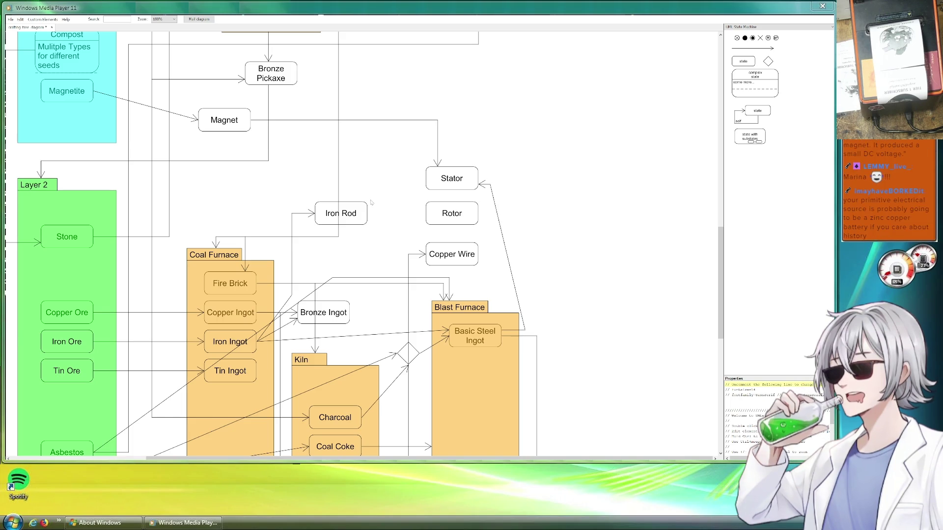
Add arrows from Iron Rod into Rotor and from Copper Wire up into Rotor.
left_click(754, 48)
mouse_move(753, 47)
left_mouse_down()
mouse_move(483, 216)
mouse_move(427, 216)
left_mouse_up()
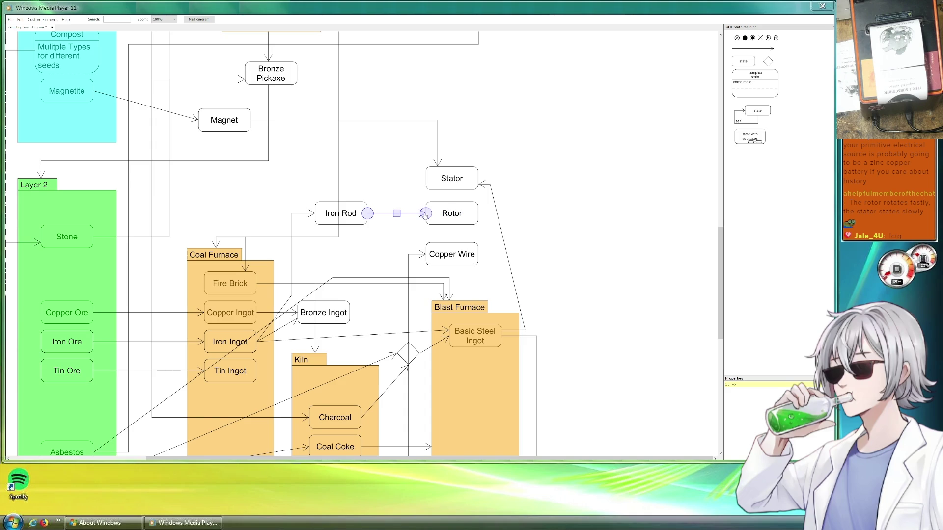
mouse_move(753, 49)
left_mouse_down()
mouse_move(534, 241)
mouse_move(449, 227)
left_mouse_up()
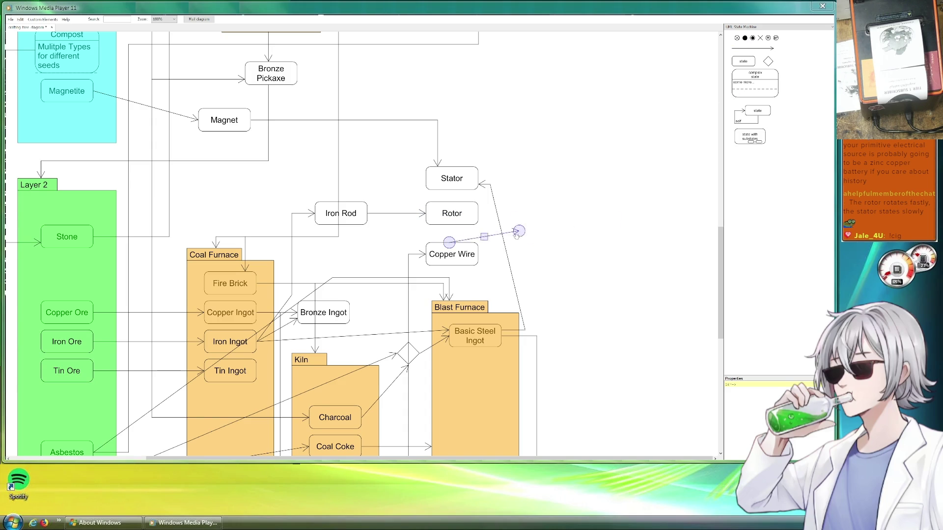
left_click(551, 183)
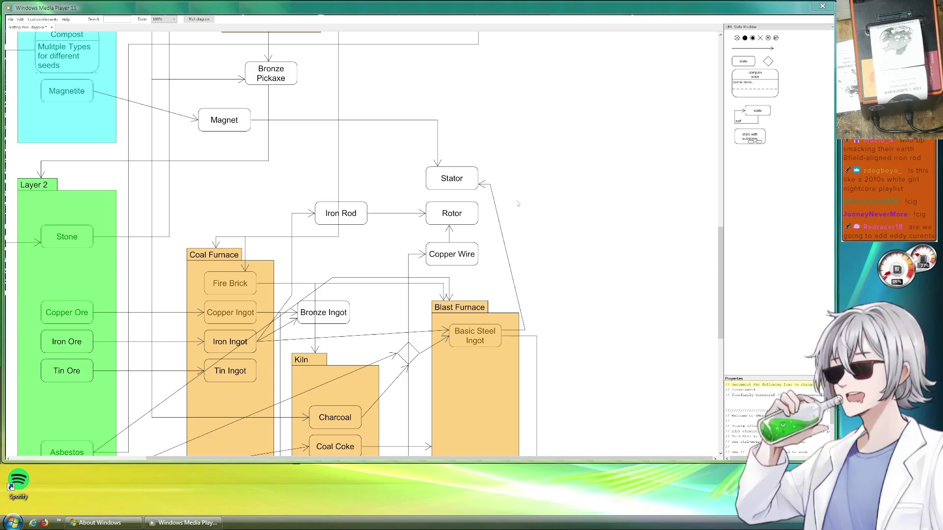
Duplicate the Stator box to its right and relabel the copy 'Electric Generator' on two lines.
left_click(461, 178)
key("ctrl+c")
key("ctrl+v")
mouse_move(466, 196)
left_mouse_down()
mouse_move(542, 205)
mouse_move(534, 204)
left_mouse_up()
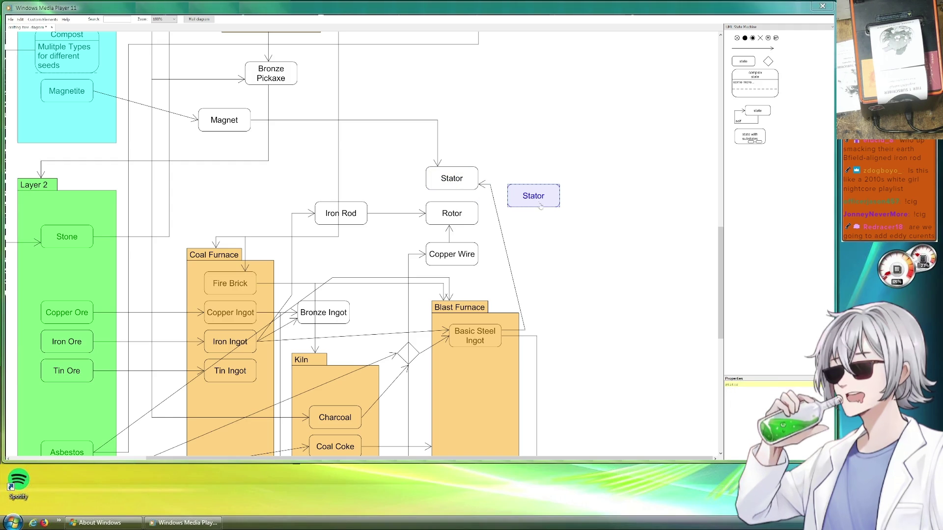
double_click(744, 384)
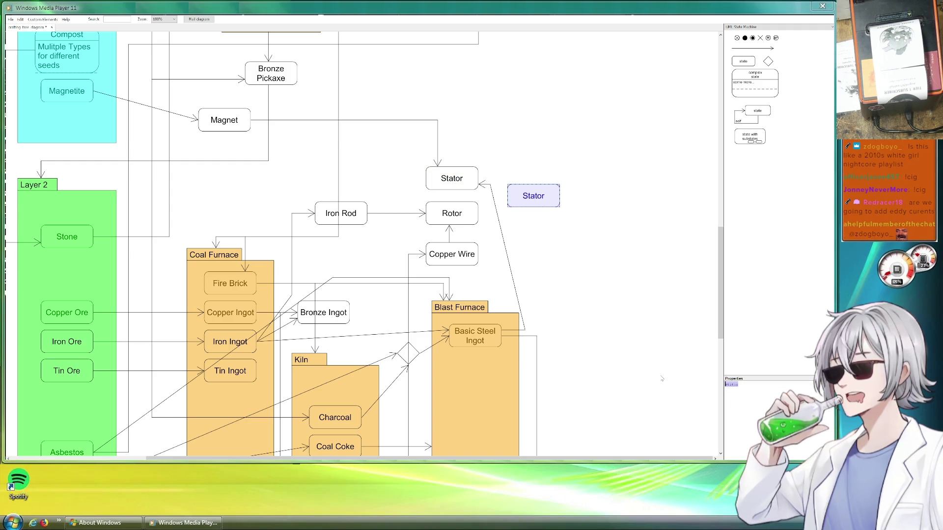
type("Electric")
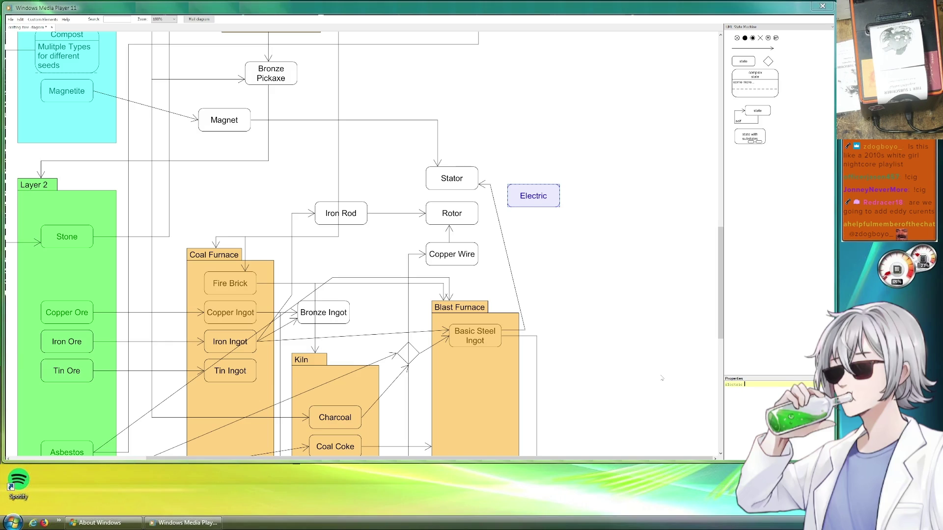
key("Return")
type("erator")
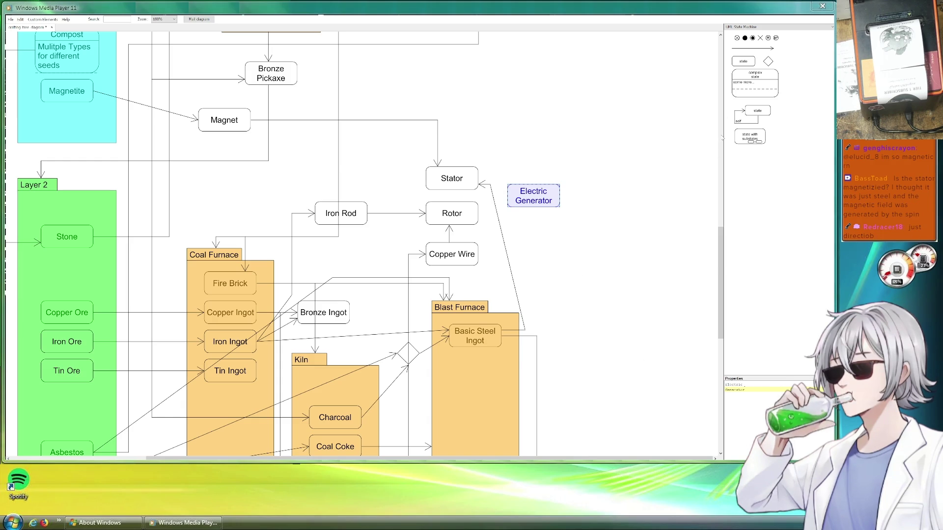
Add an arrow from Stator leading into Electric Generator.
left_click(753, 48)
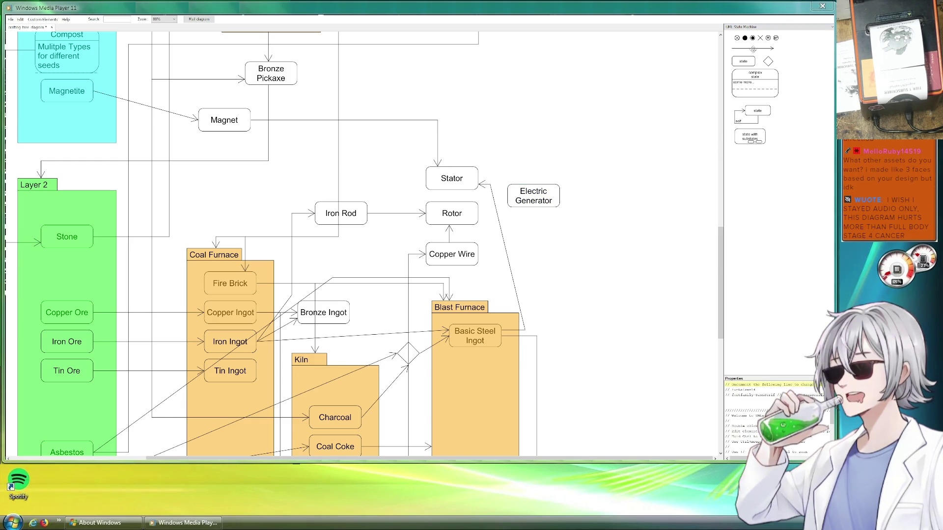
left_click_drag(753, 48, 509, 191)
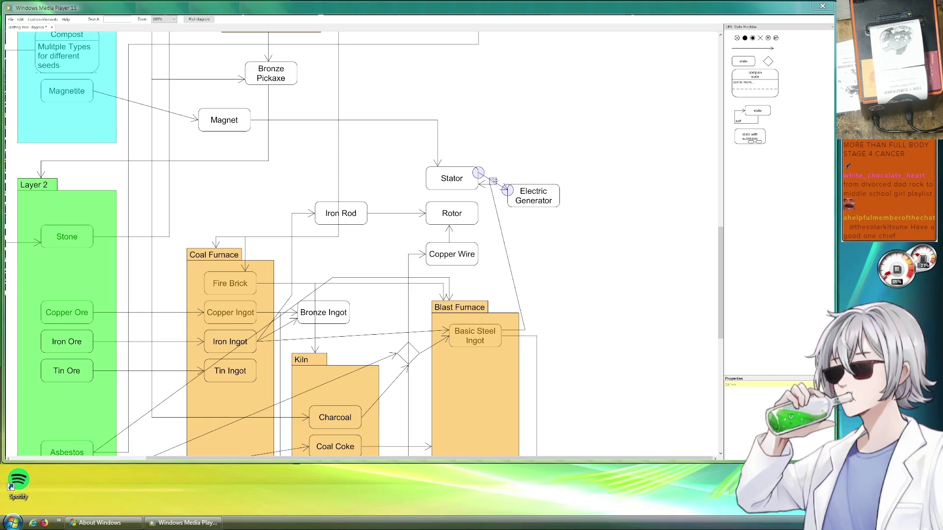
mouse_move(493, 181)
left_mouse_down()
mouse_move(504, 193)
mouse_move(493, 223)
mouse_move(508, 197)
left_mouse_up()
left_click(586, 157)
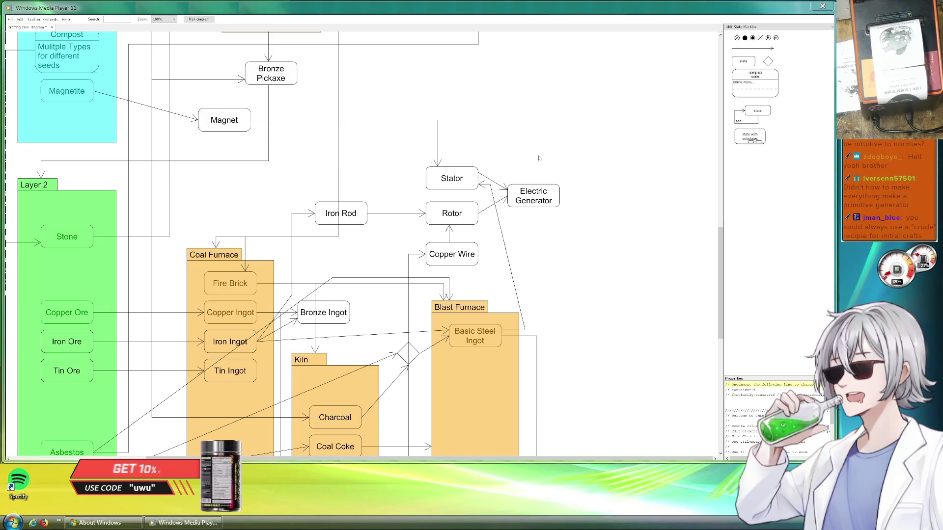
Save the diagram and nudge Electric Generator slightly to the right.
key("ctrl+s")
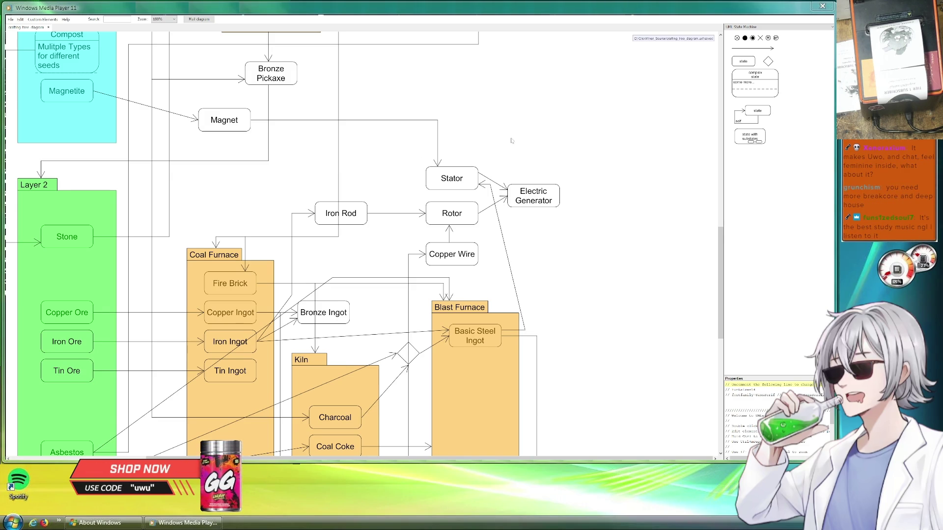
scroll(442, 162, "down", 1)
scroll(531, 203, "up", 2)
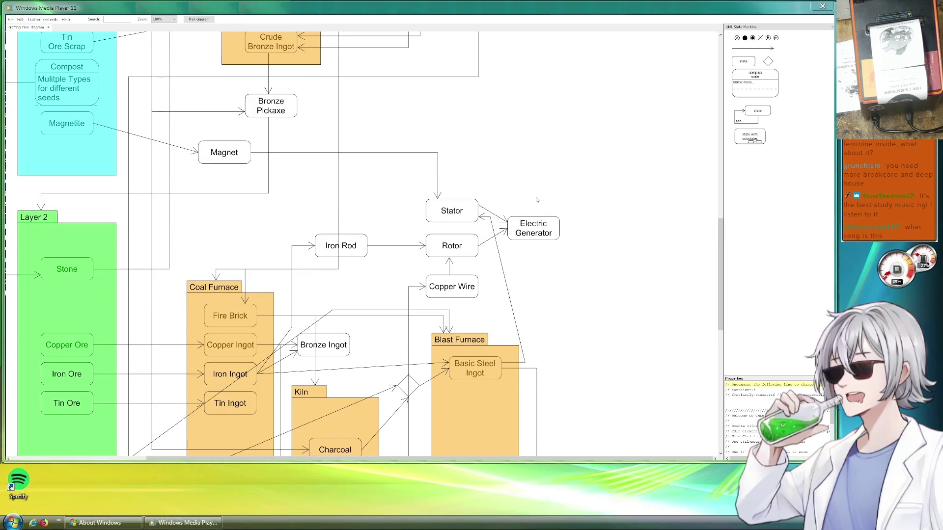
left_click_drag(534, 228, 549, 228)
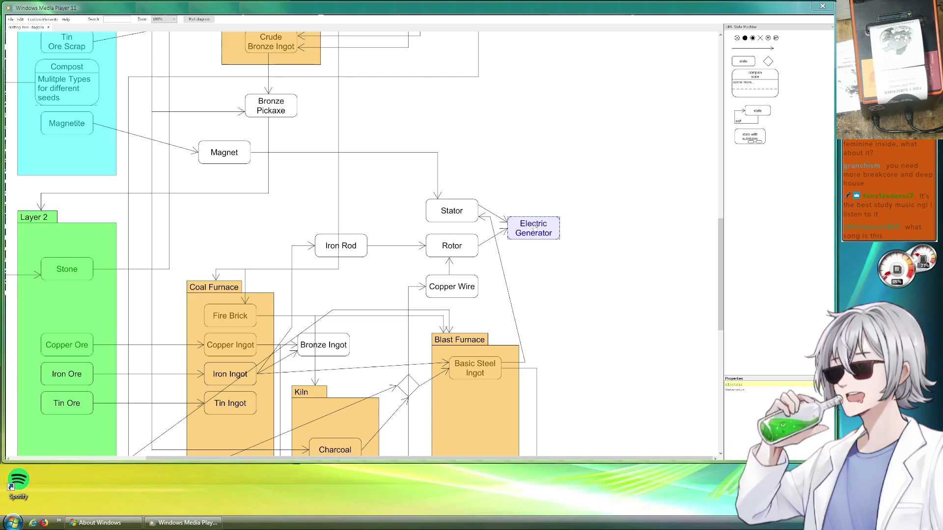
left_click(511, 233)
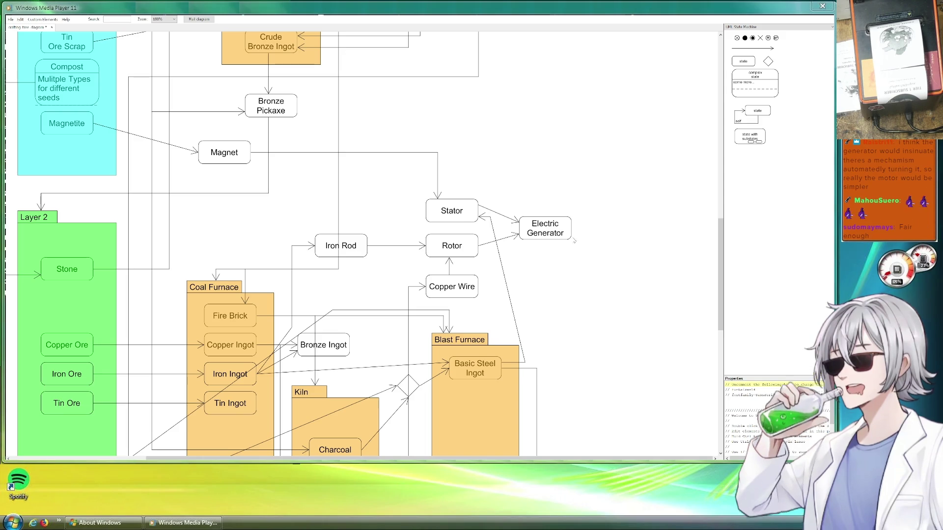
Rename the Electric Generator box to 'Electric Motor'.
left_click(569, 239)
left_click_drag(745, 390, 695, 385)
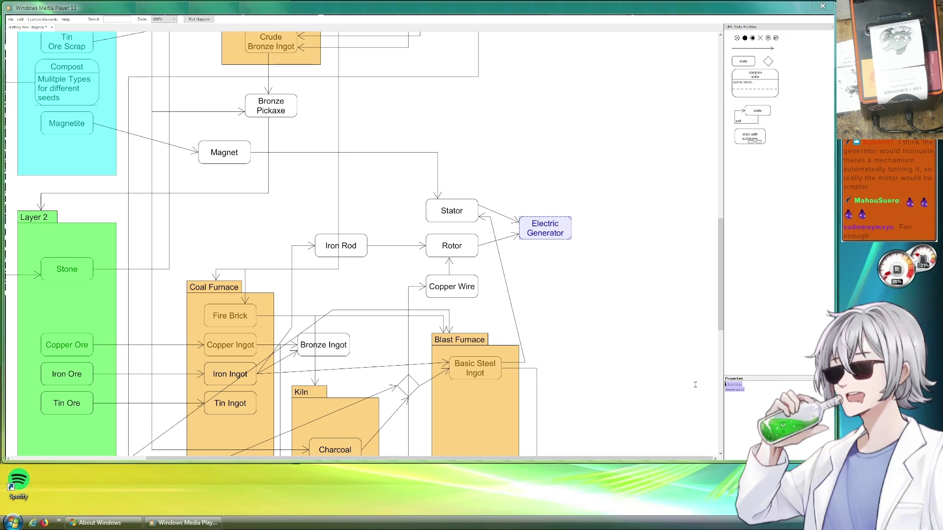
left_click(747, 391)
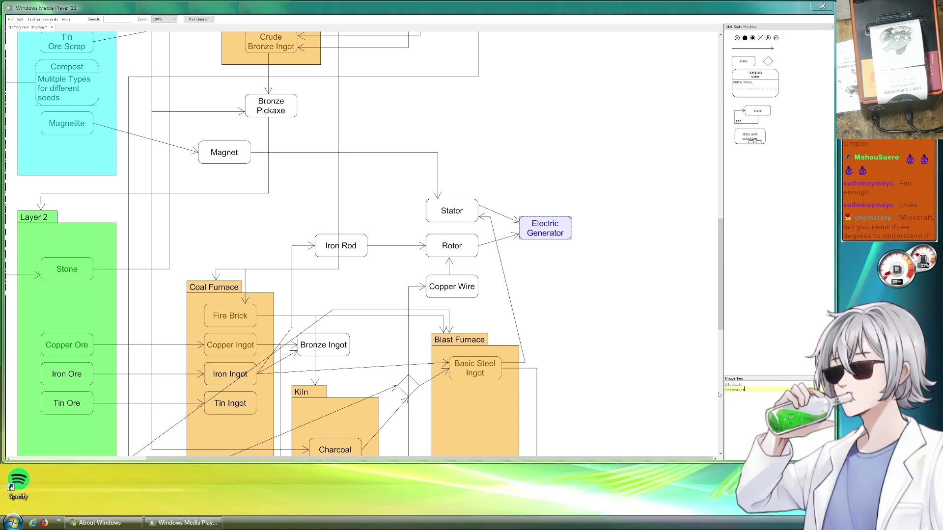
key("BackSpace")
key("BackSpace")
key("BackSpace")
key("BackSpace")
key("BackSpace")
key("BackSpace")
key("BackSpace")
key("BackSpace")
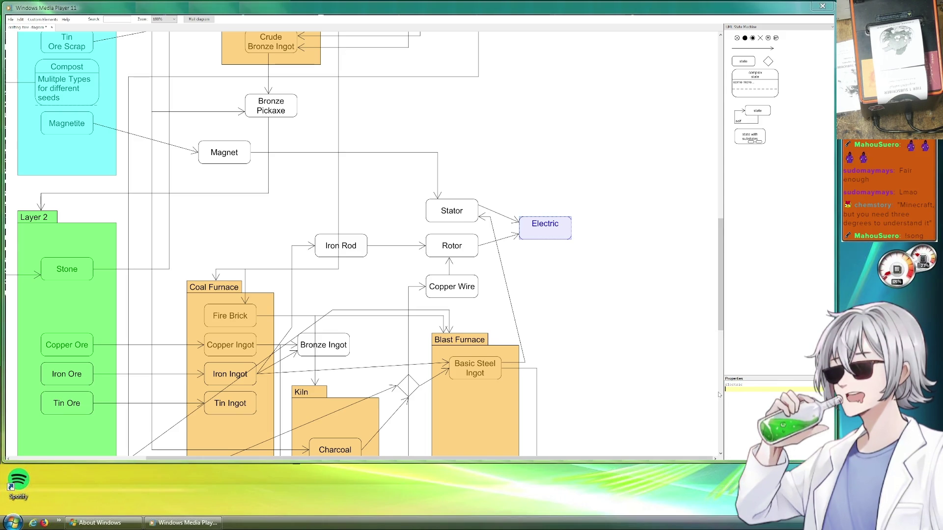
type("Motor")
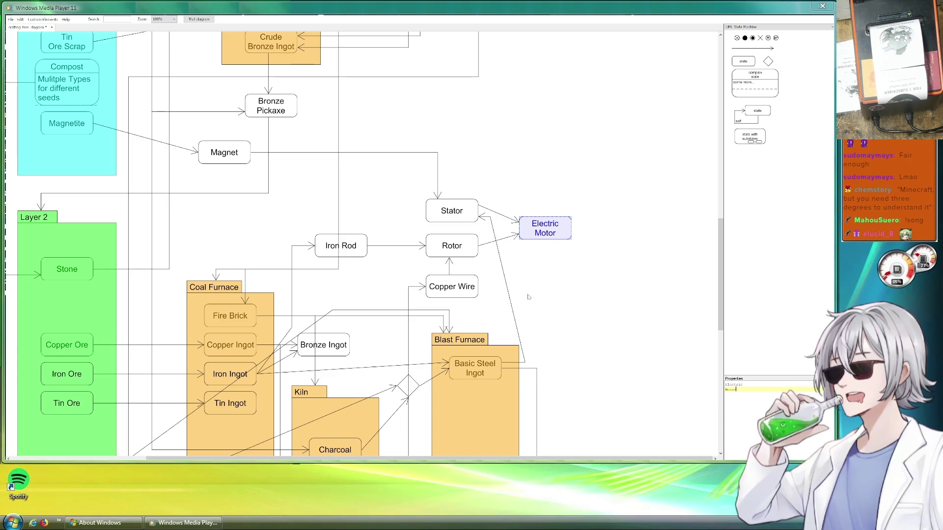
left_click(537, 286)
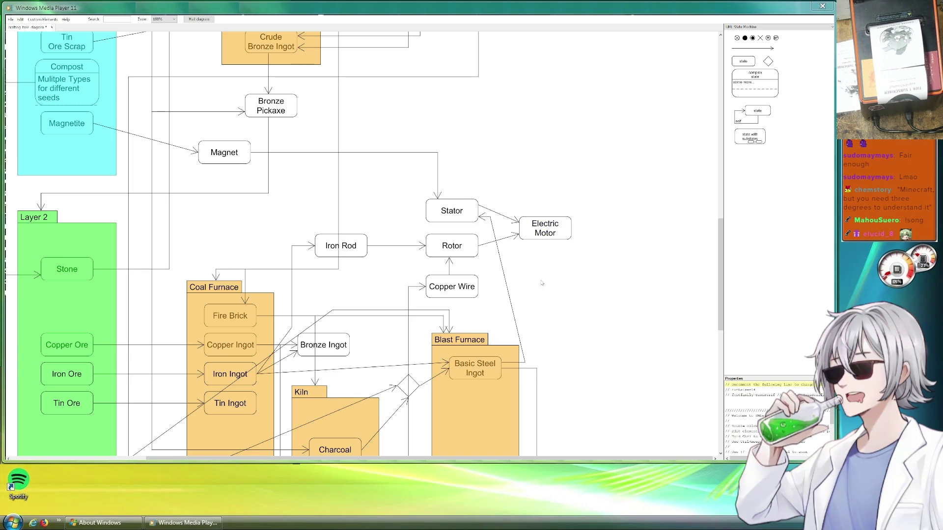
scroll(575, 161, "down", 1)
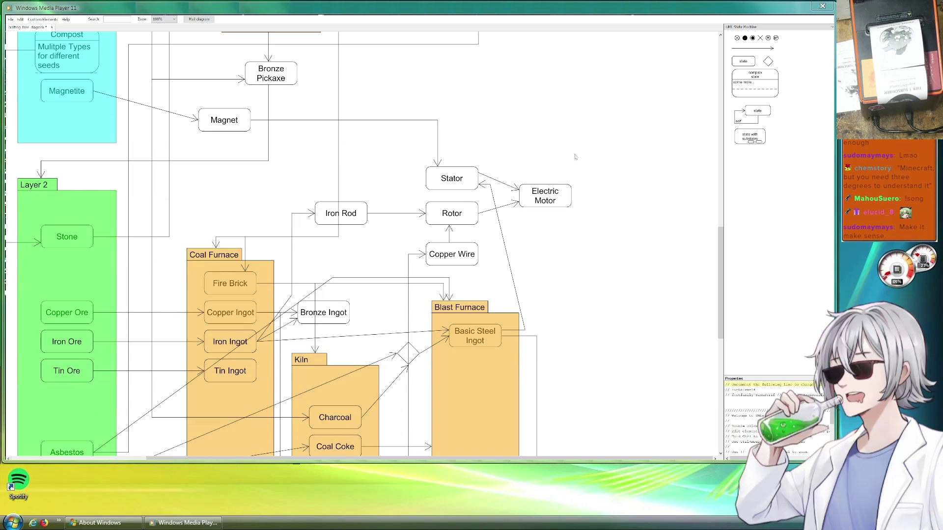
scroll(574, 161, "up", 3)
scroll(574, 162, "up", 7)
left_click(278, 159)
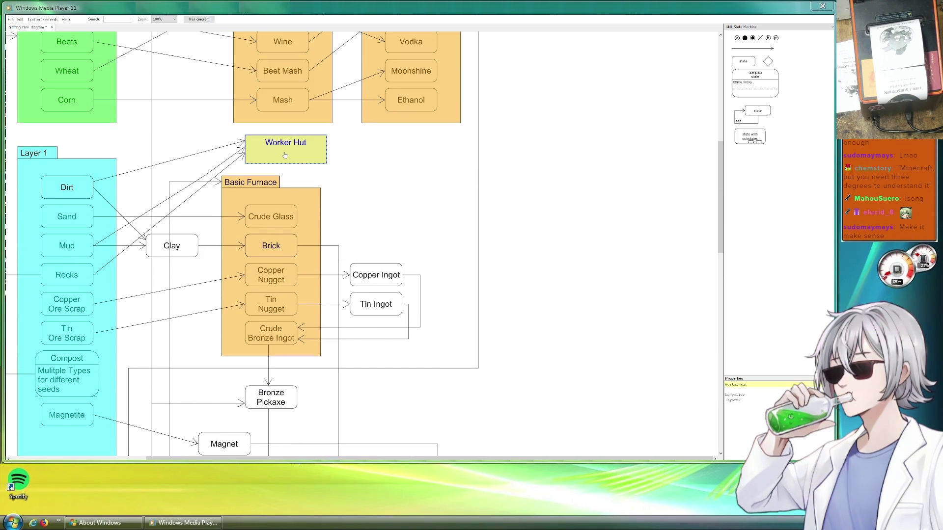
Place a copy of the yellow Worker Hut box above Electric Motor and label it 'Manual Generator'.
left_click_drag(285, 155, 530, 342)
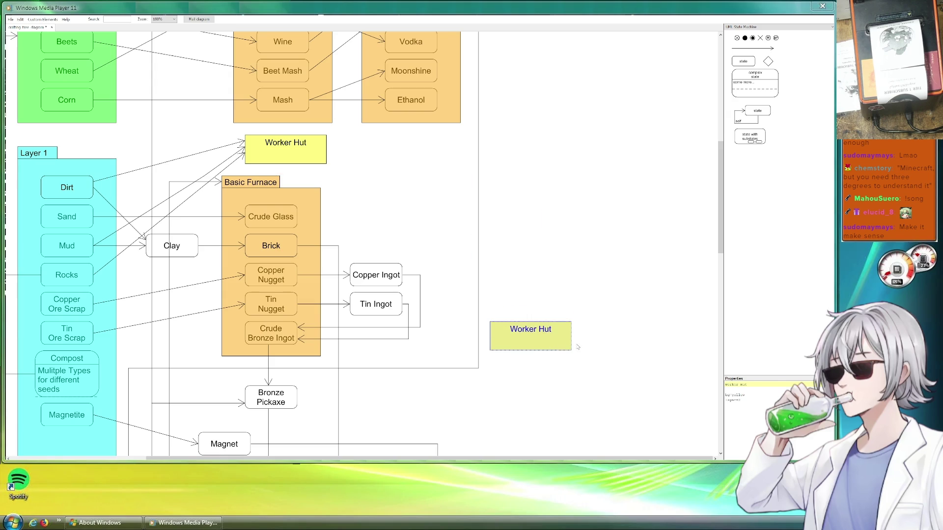
left_click_drag(599, 345, 534, 153)
scroll(459, 134, "up", 3)
scroll(459, 133, "down", 3)
mouse_move(414, 131)
left_mouse_down()
mouse_move(462, 249)
mouse_move(430, 252)
left_mouse_up()
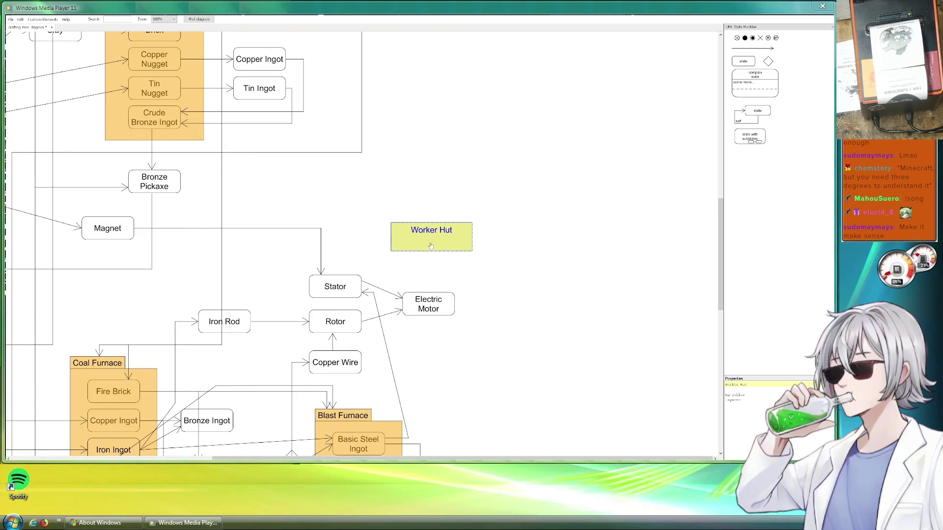
triple_click(754, 385)
type("Manu")
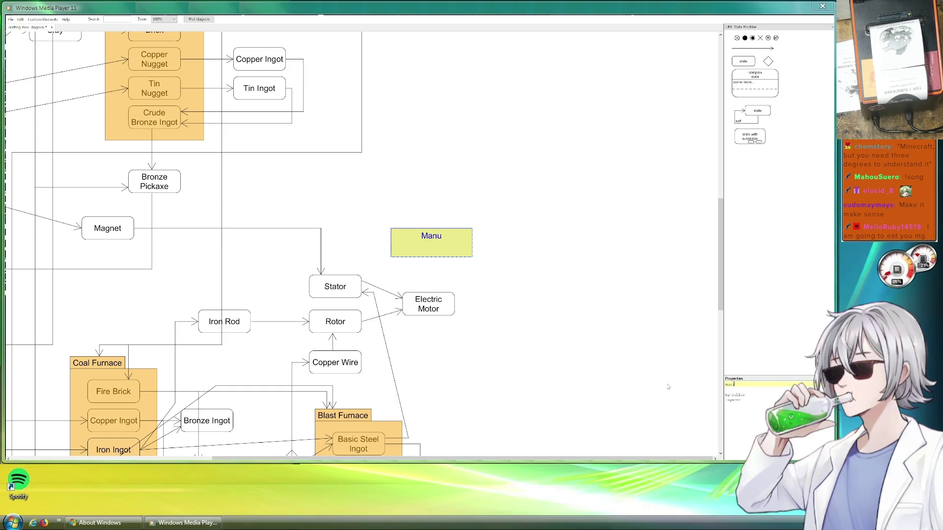
type("al Generator")
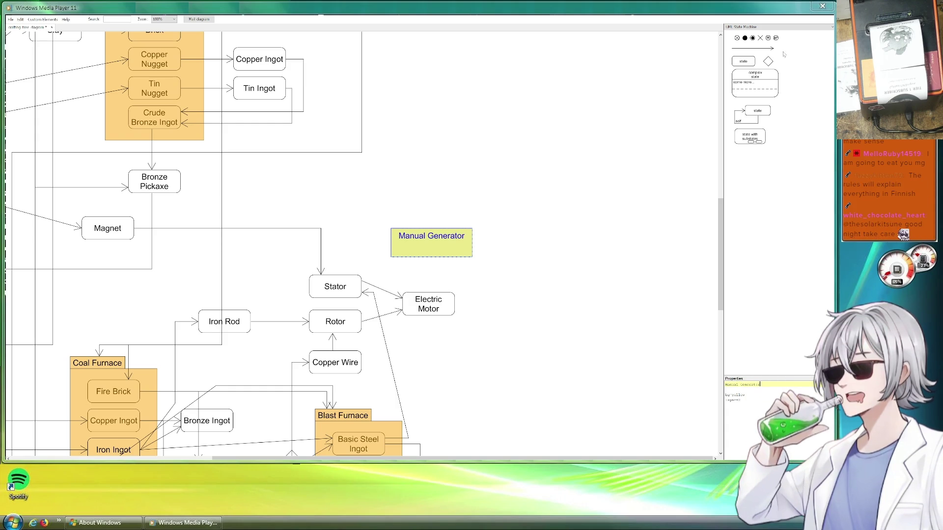
Reposition an arrow so it runs from Electric Motor up into Manual Generator.
left_click(393, 300)
mouse_move(393, 301)
left_mouse_down()
mouse_move(450, 304)
mouse_move(426, 259)
left_mouse_up()
left_click_drag(353, 212, 438, 307)
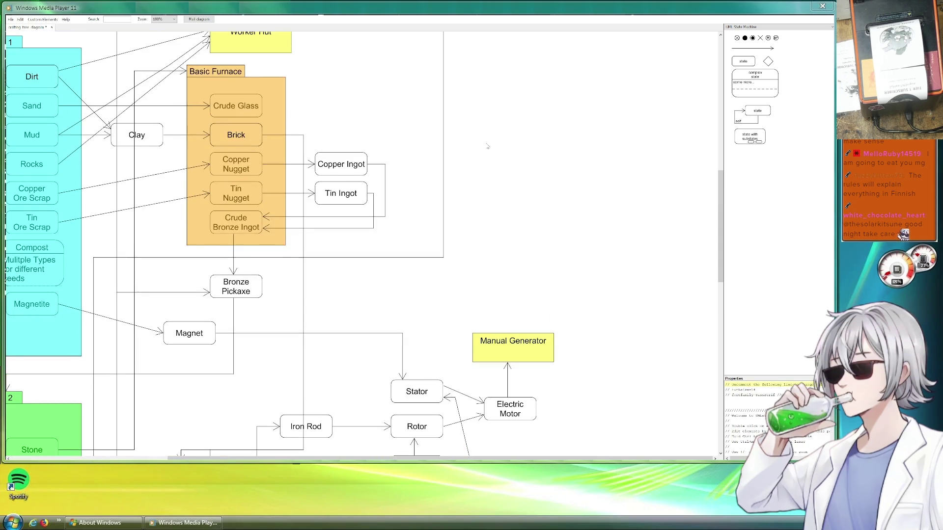
left_click_drag(489, 143, 539, 335)
left_click_drag(540, 142, 576, 332)
left_click_drag(269, 112, 275, 122)
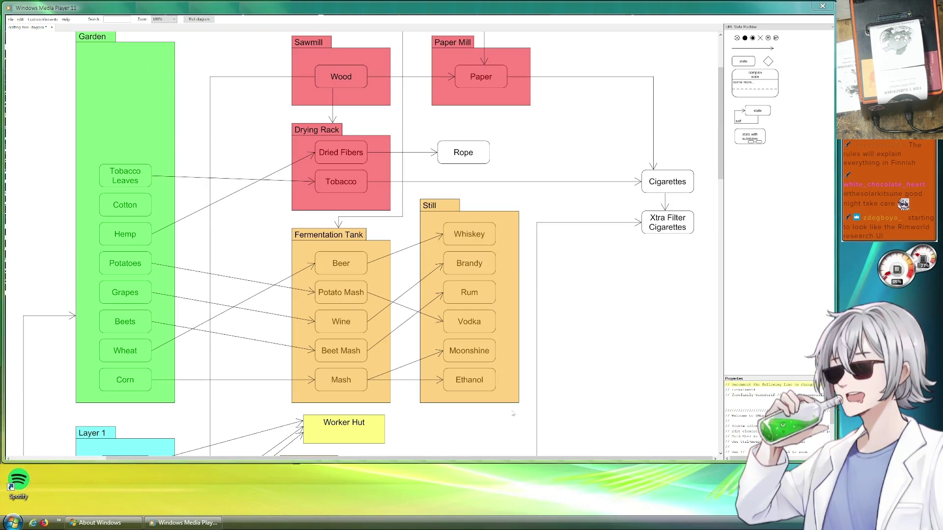
left_click_drag(567, 342, 542, 194)
left_click_drag(498, 275, 496, 229)
left_click(500, 354)
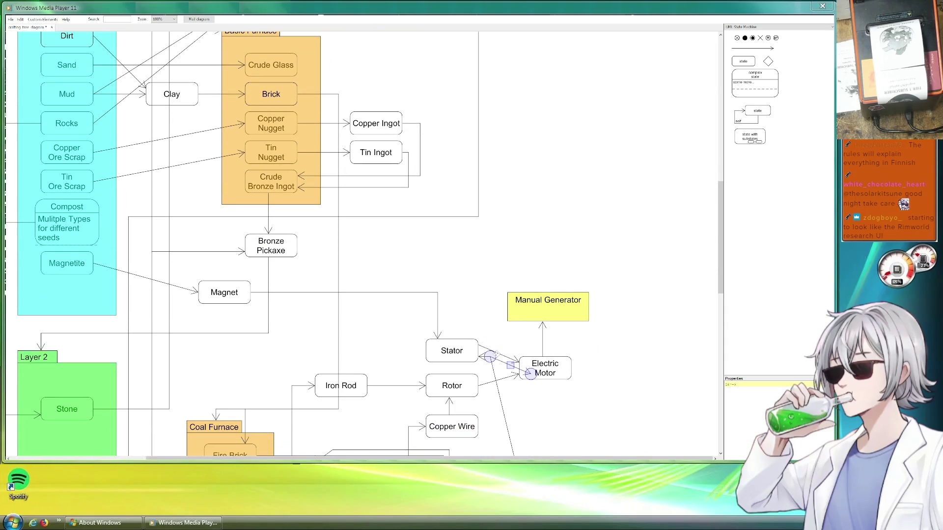
Reattach the Magnet connector's endpoint onto Manual Generator and save the diagram.
left_click(177, 283)
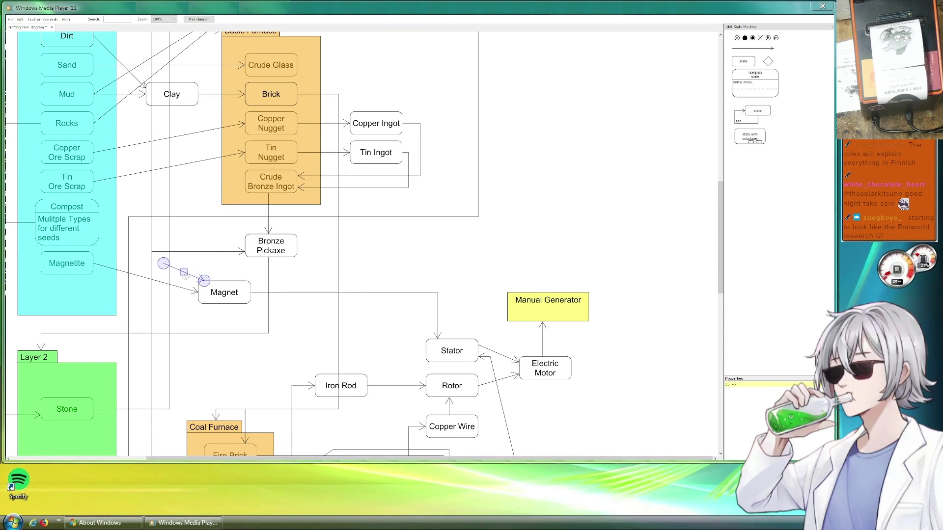
mouse_move(180, 277)
left_mouse_down()
mouse_move(519, 292)
mouse_move(518, 265)
left_mouse_up()
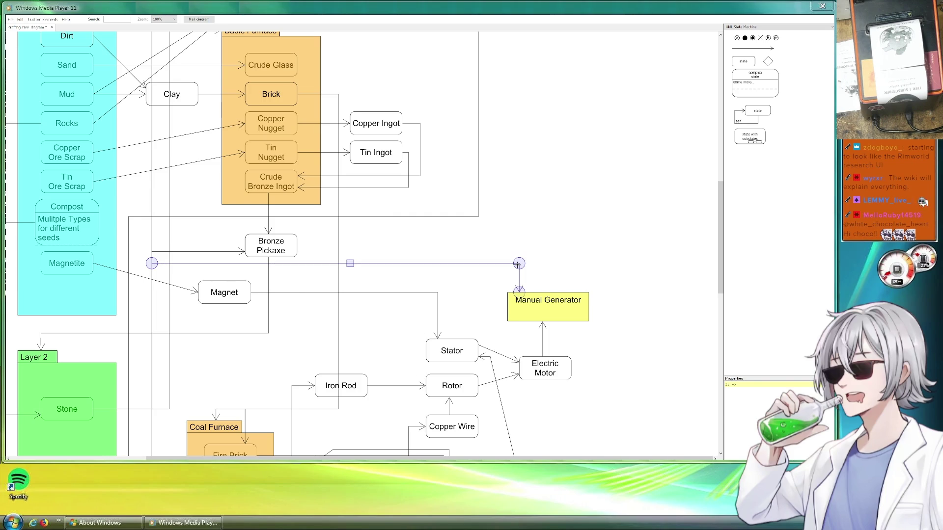
left_click(489, 253)
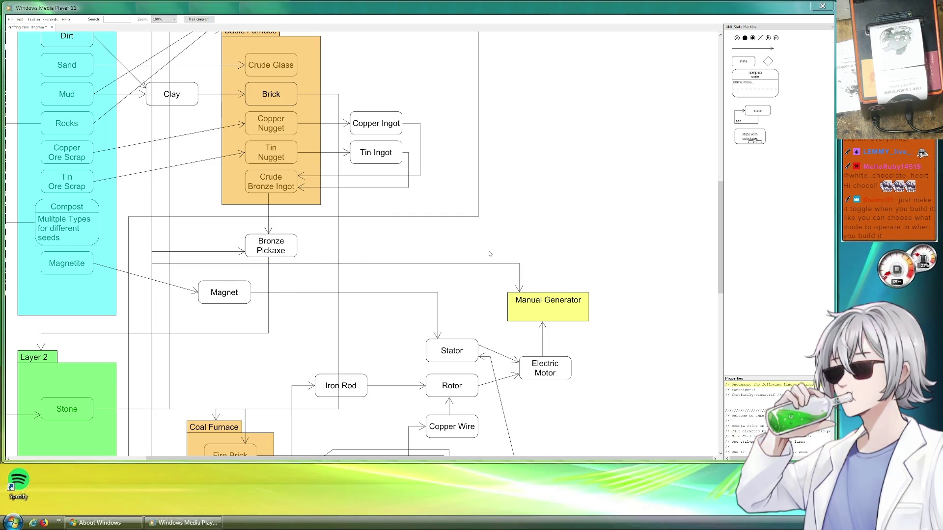
key("ctrl+s")
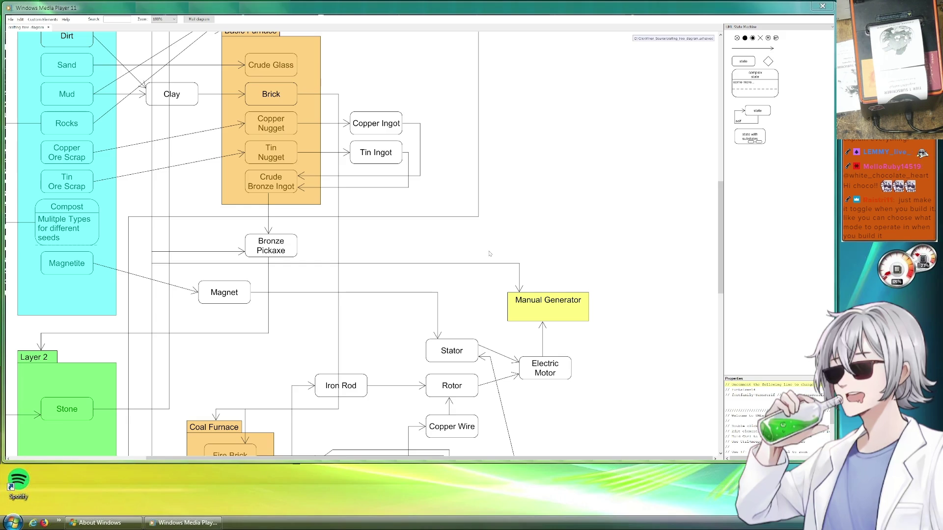
scroll(540, 319, "down", 3)
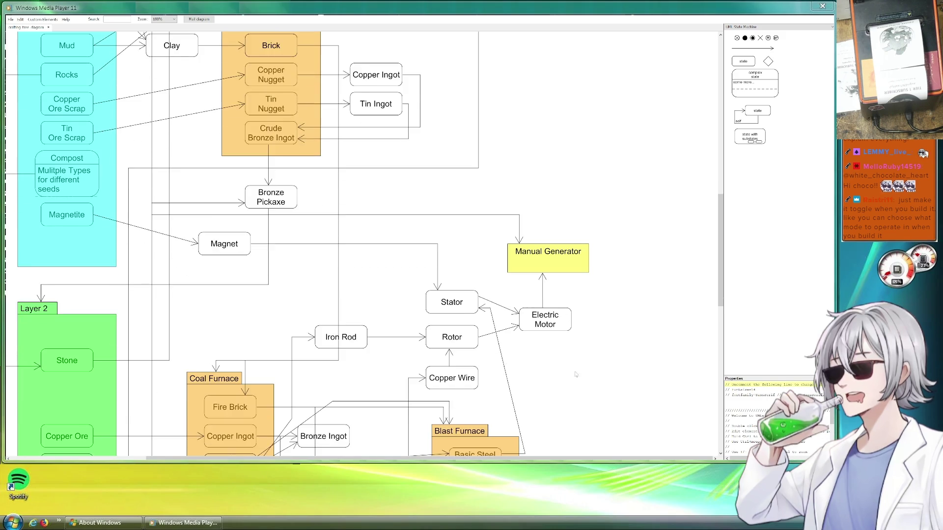
scroll(569, 373, "down", 7)
scroll(567, 368, "down", 4)
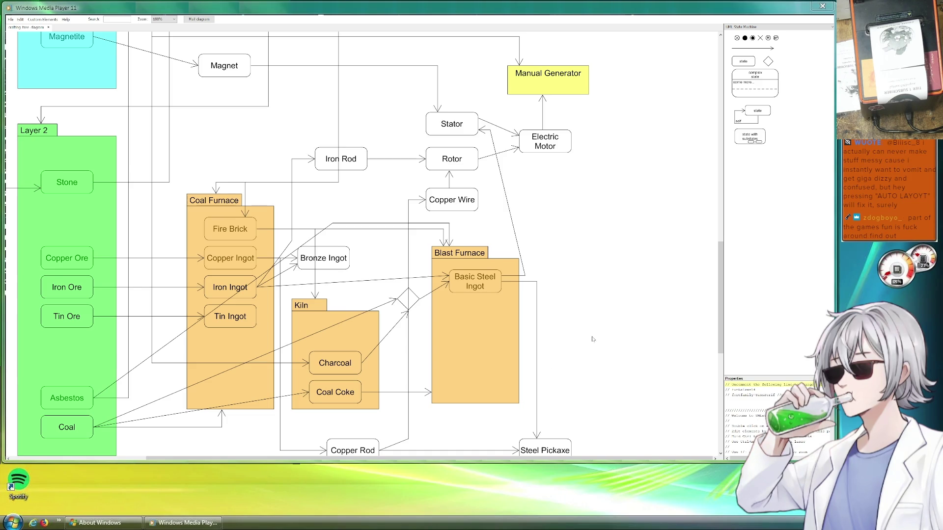
scroll(549, 298, "down", 3)
scroll(594, 345, "up", 3)
scroll(584, 344, "up", 6)
scroll(575, 352, "up", 3)
scroll(571, 355, "up", 6)
scroll(579, 354, "down", 3)
scroll(595, 354, "down", 8)
scroll(612, 354, "down", 2)
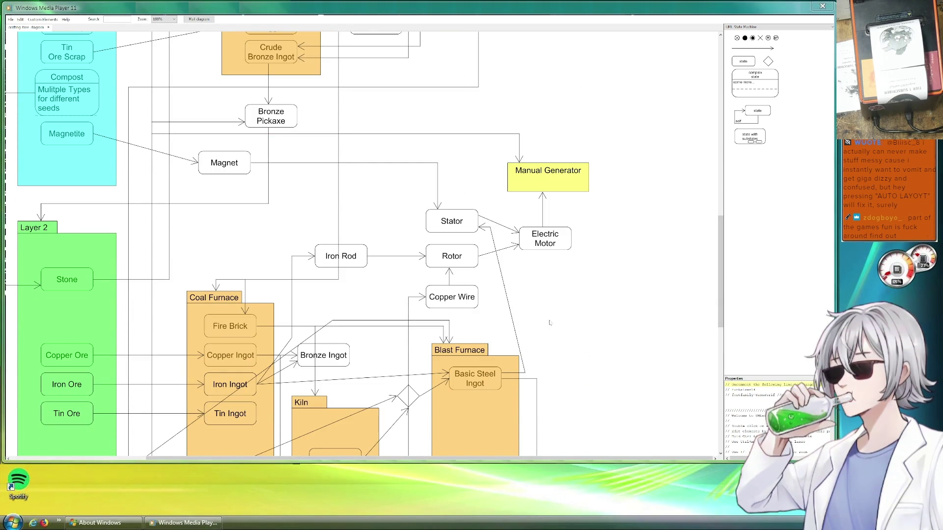
left_click_drag(593, 349, 441, 240)
scroll(234, 307, "up", 2)
scroll(175, 203, "up", 4)
scroll(280, 263, "left", 3)
scroll(235, 394, "up", 3)
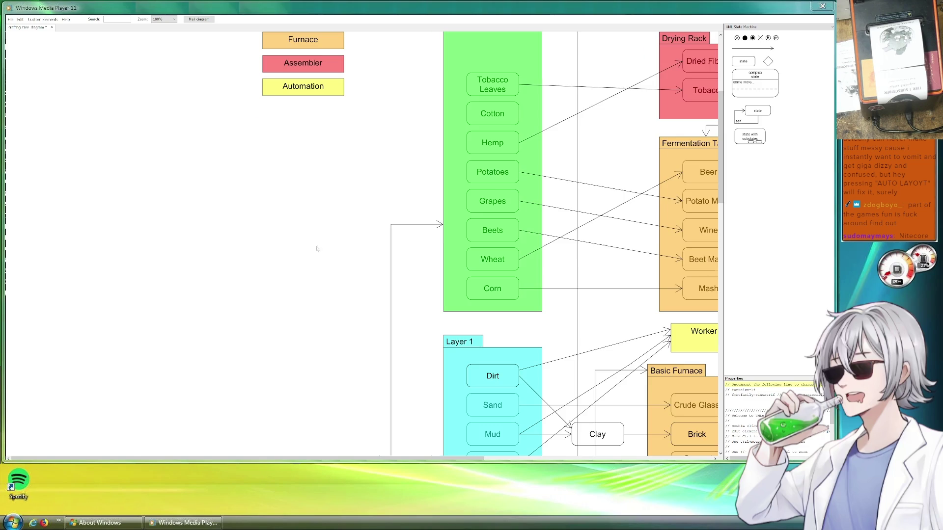
left_click_drag(330, 231, 245, 404)
left_click_drag(520, 226, 220, 66)
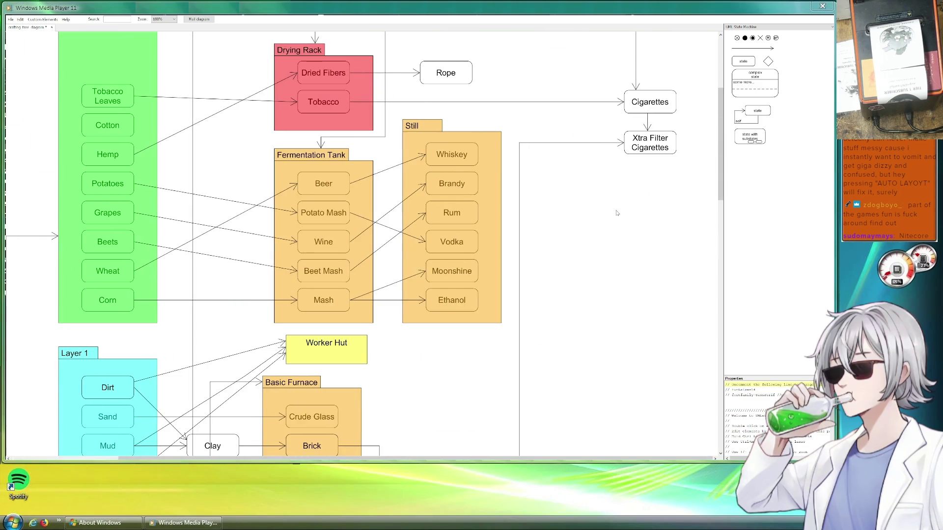
left_click_drag(540, 221, 329, 349)
mouse_move(417, 452)
left_mouse_down()
mouse_move(332, 321)
mouse_move(418, 177)
mouse_move(544, 74)
left_mouse_up()
mouse_move(583, 271)
left_mouse_down()
mouse_move(553, 214)
mouse_move(442, 98)
left_mouse_up()
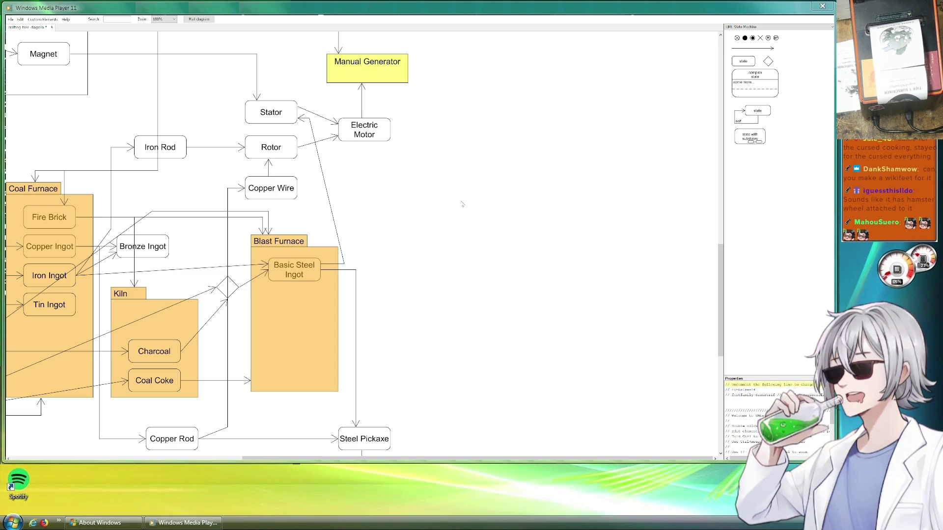
scroll(484, 179, "up", 3)
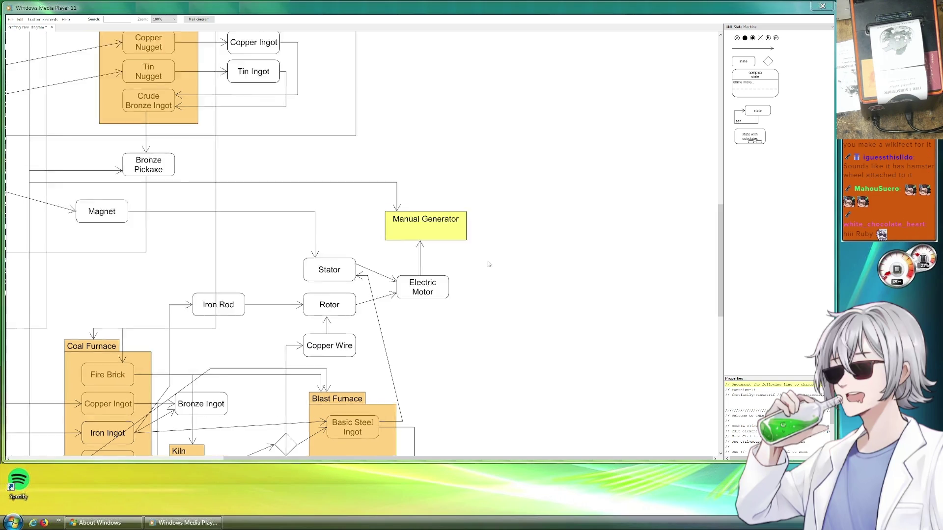
left_click_drag(466, 244, 622, 290)
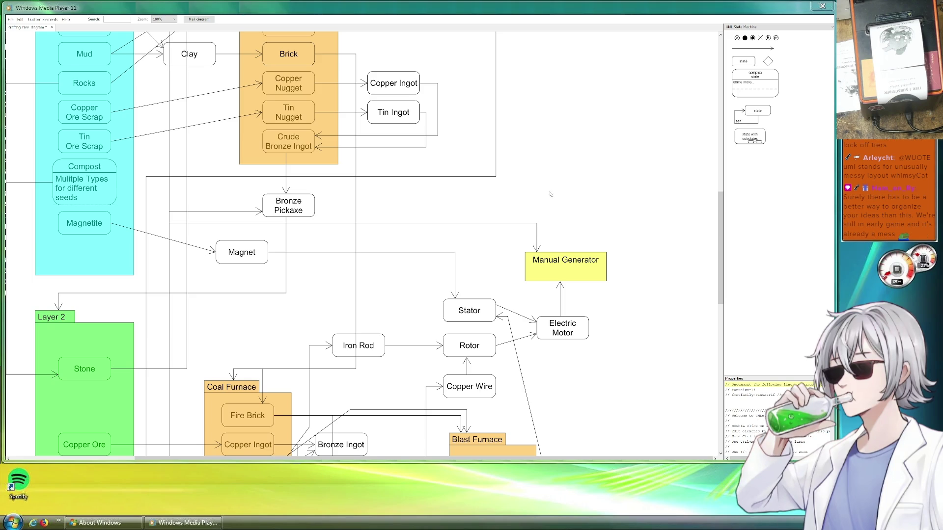
scroll(570, 216, "down", 1)
scroll(580, 223, "up", 2)
scroll(589, 225, "down", 3)
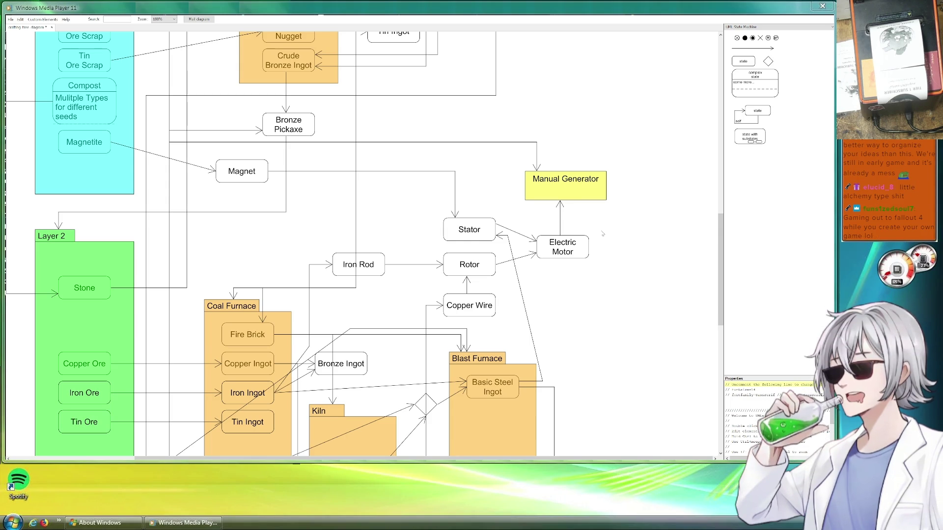
scroll(597, 237, "down", 3)
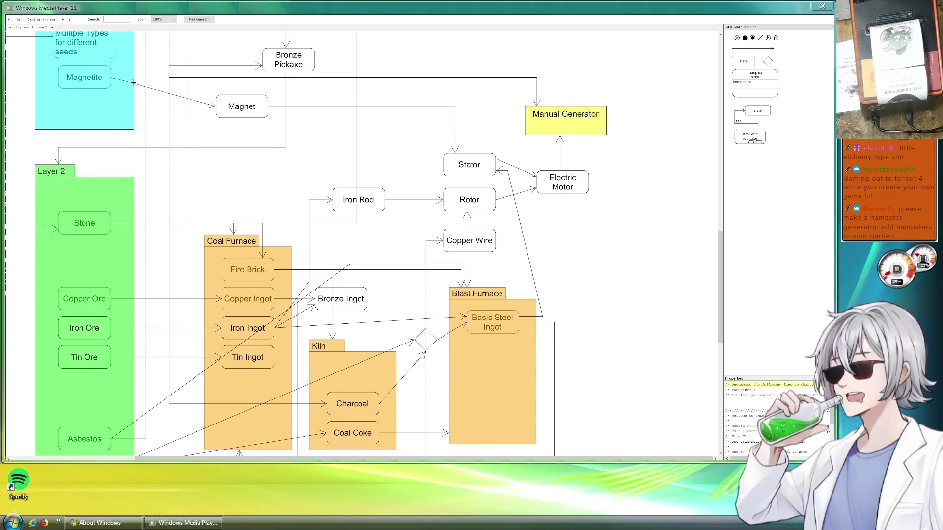
Bend the Magnetite→Magnet arrow so it runs right, down, then straight into Magnet.
left_click_drag(132, 83, 140, 77)
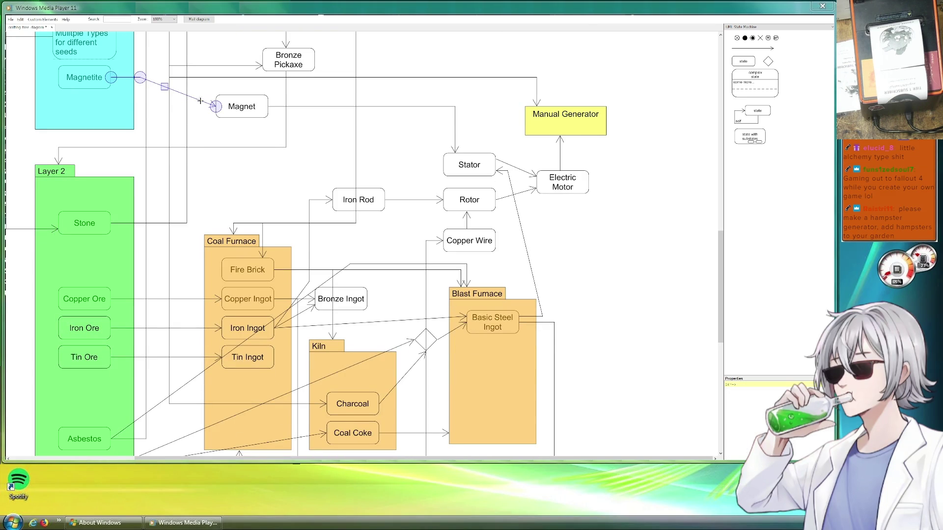
left_click_drag(203, 101, 140, 104)
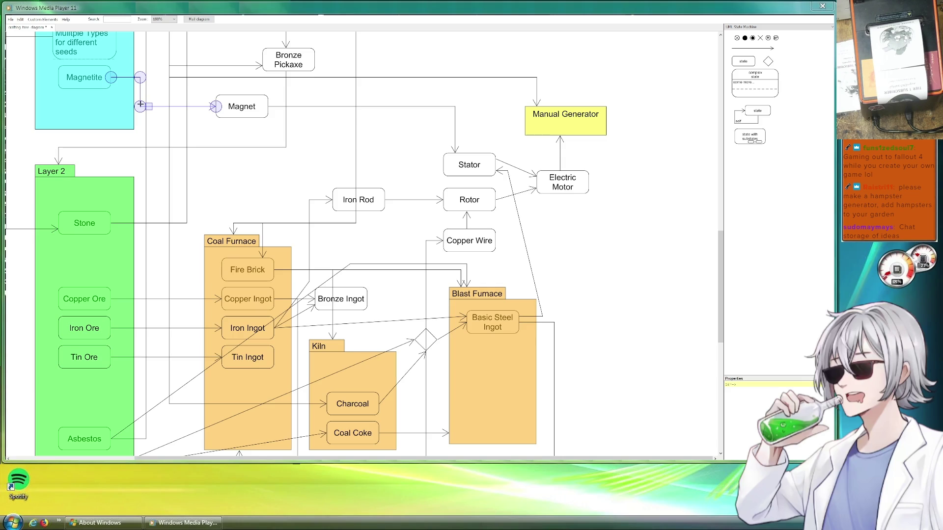
left_click(366, 129)
scroll(366, 128, "down", 3)
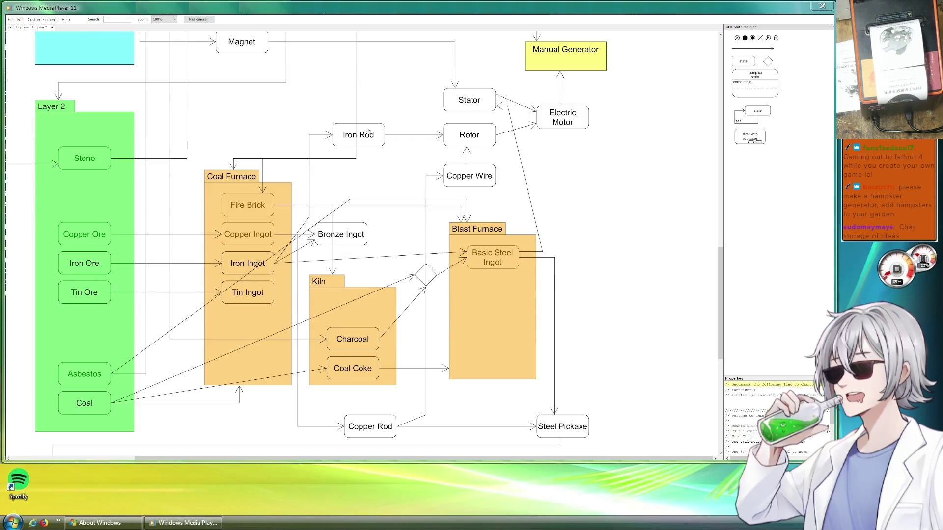
scroll(415, 153, "up", 3)
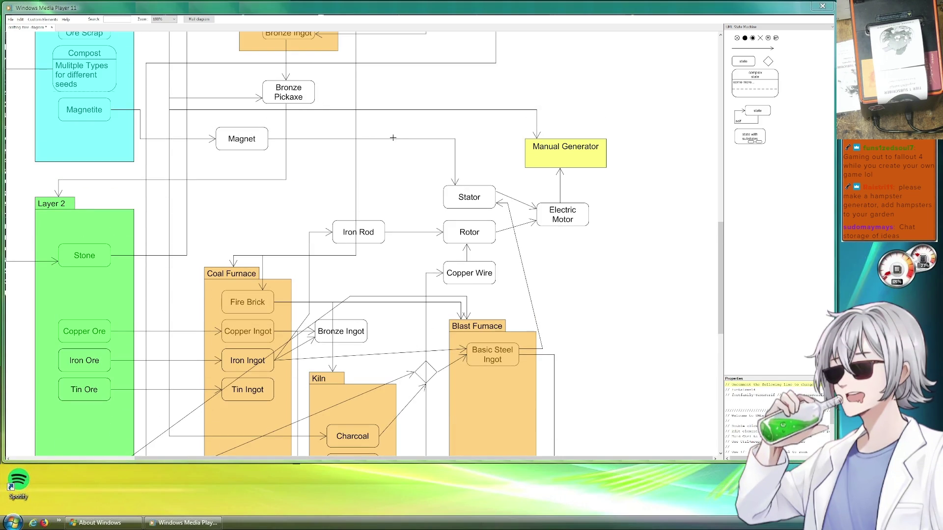
scroll(589, 304, "down", 1)
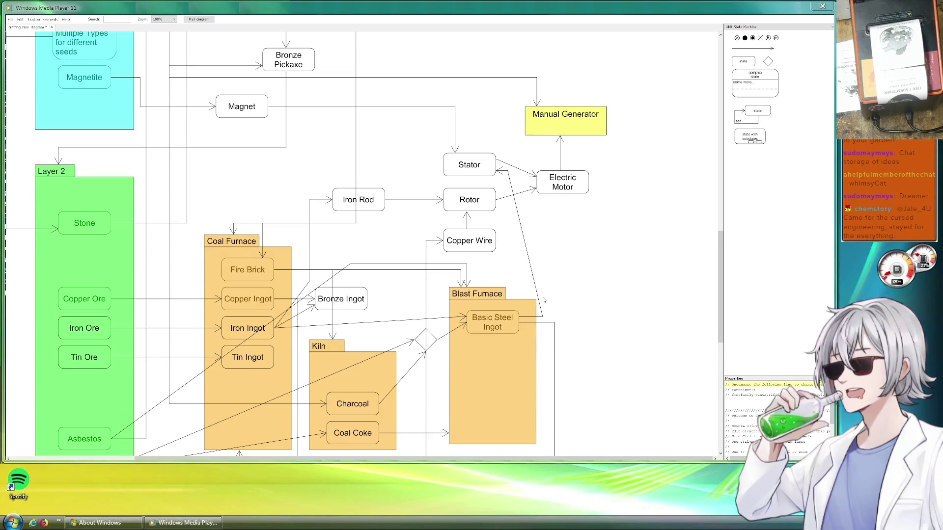
Pan down to the red Layer 3 package holding Diamond, Nickel and Chromium.
left_click_drag(618, 321, 459, 248)
left_click_drag(509, 330, 561, 171)
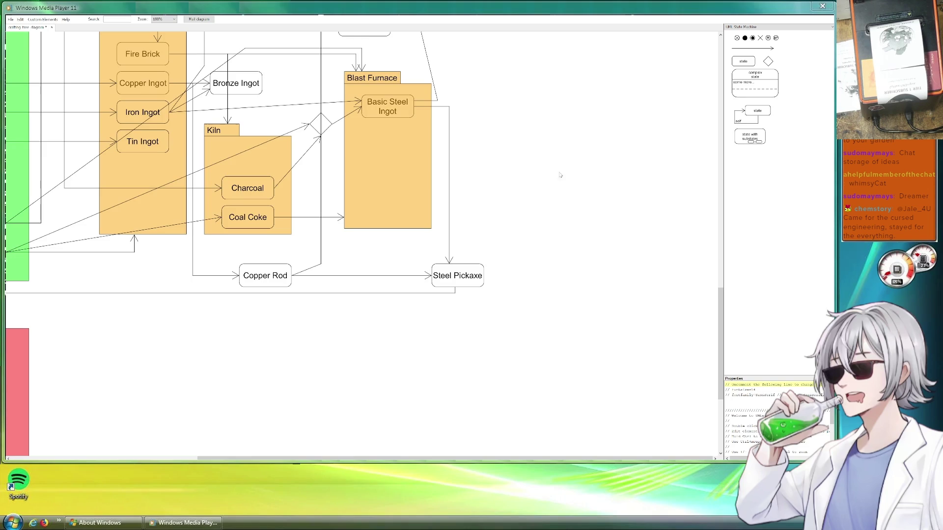
left_click_drag(321, 335, 440, 301)
scroll(393, 291, "down", 3)
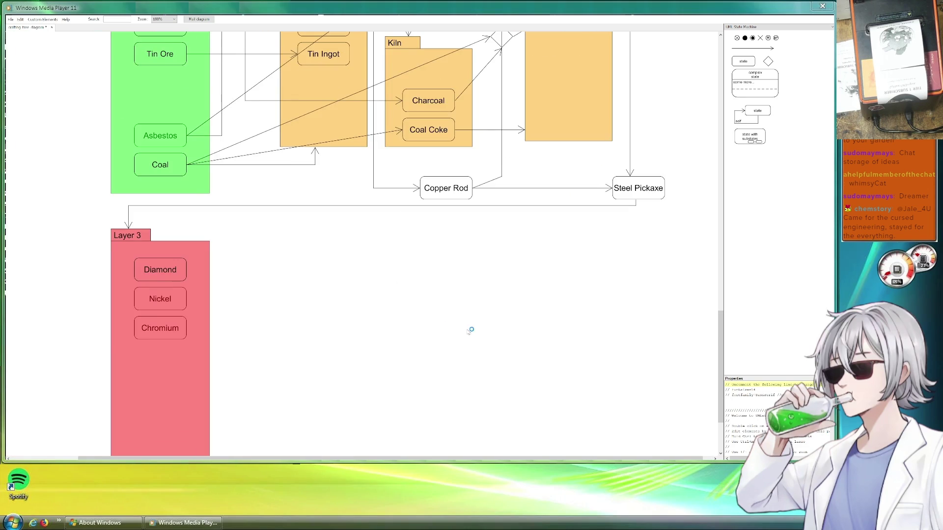
scroll(467, 278, "up", 4)
scroll(560, 248, "right", 4)
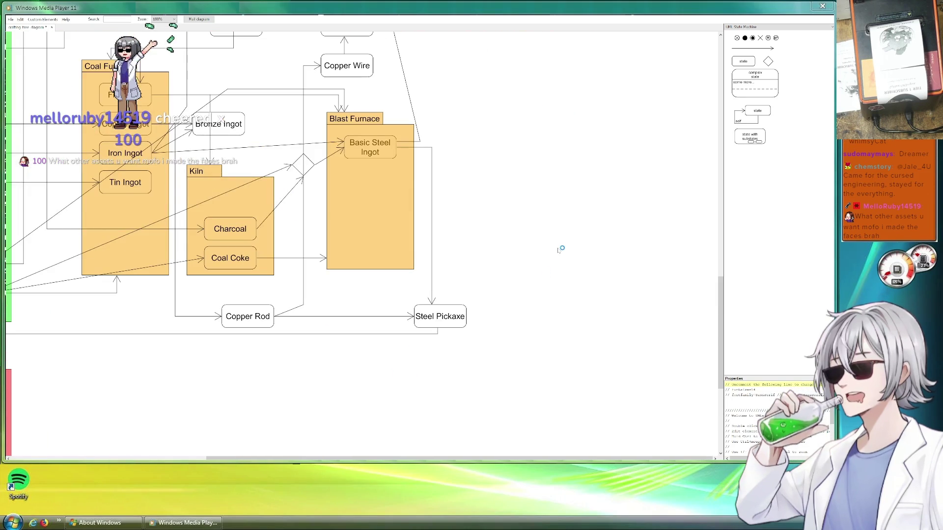
scroll(549, 258, "down", 1)
left_click_drag(295, 291, 499, 223)
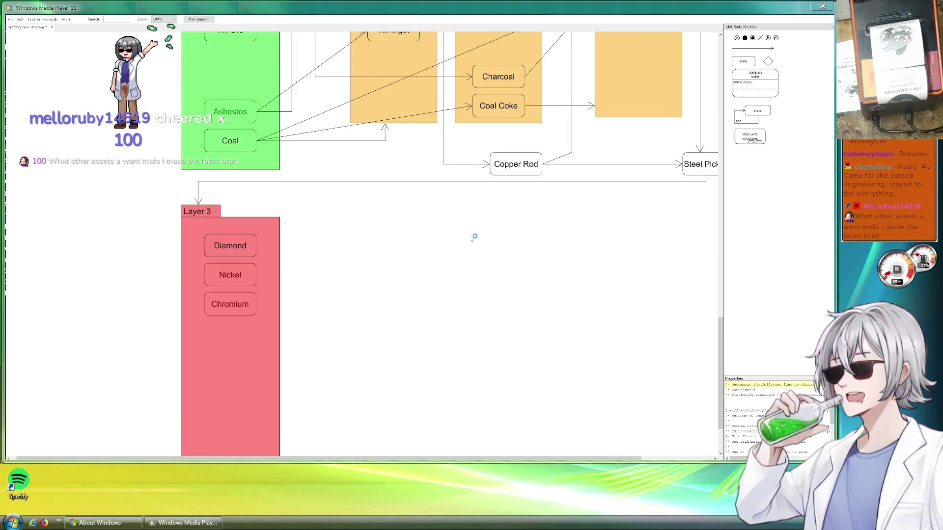
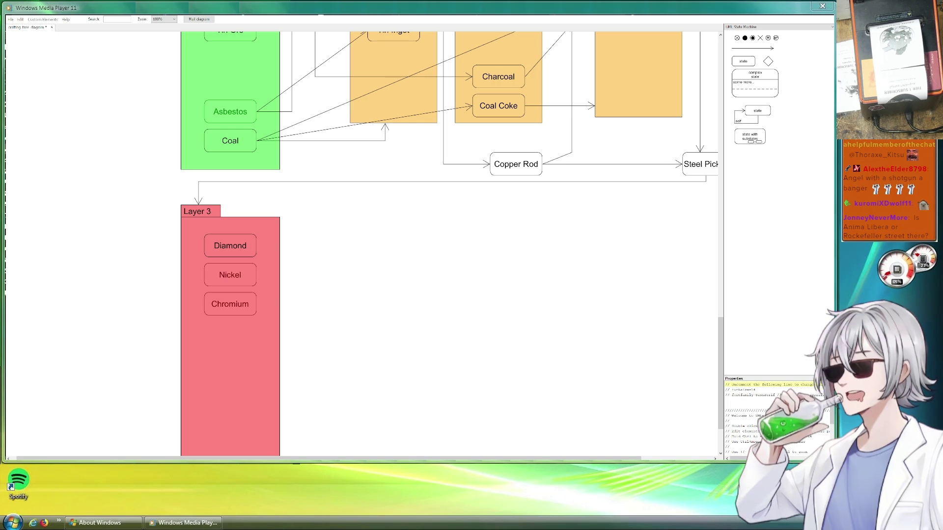
Look over the machine sprite sheet in Aseprite, then bring up power_system.gd in Godot.
scroll(449, 243, "down", 1)
scroll(449, 243, "down", 1)
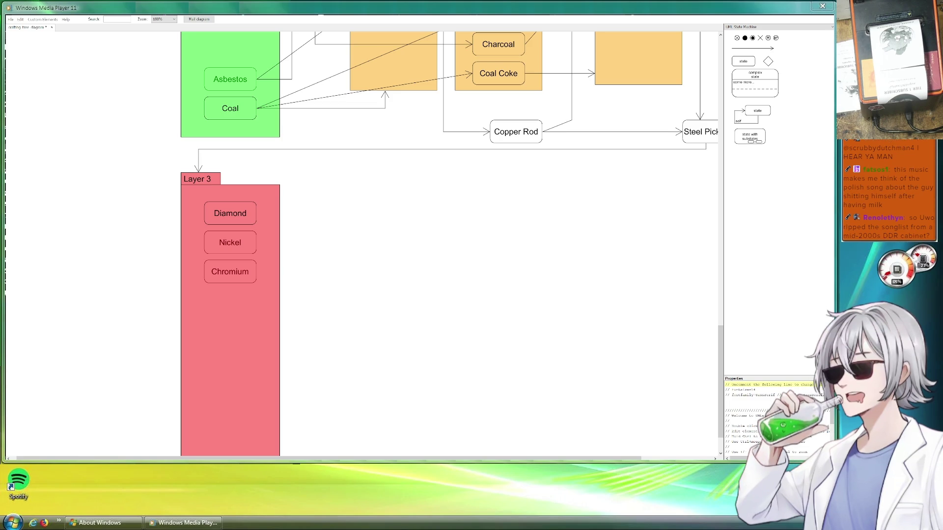
left_click_drag(638, 256, 411, 319)
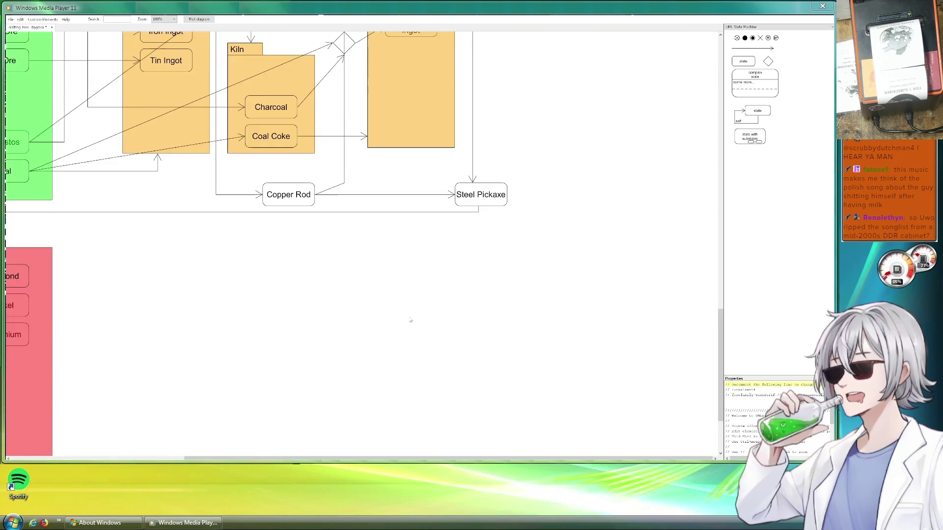
scroll(410, 319, "up", 5)
scroll(491, 275, "left", 2)
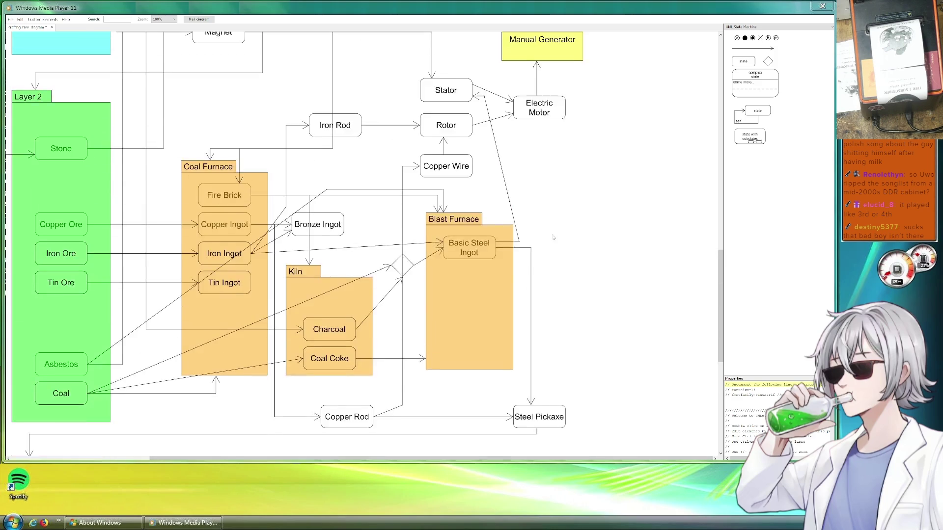
scroll(549, 239, "up", 3)
scroll(540, 206, "down", 2)
scroll(515, 206, "right", 4)
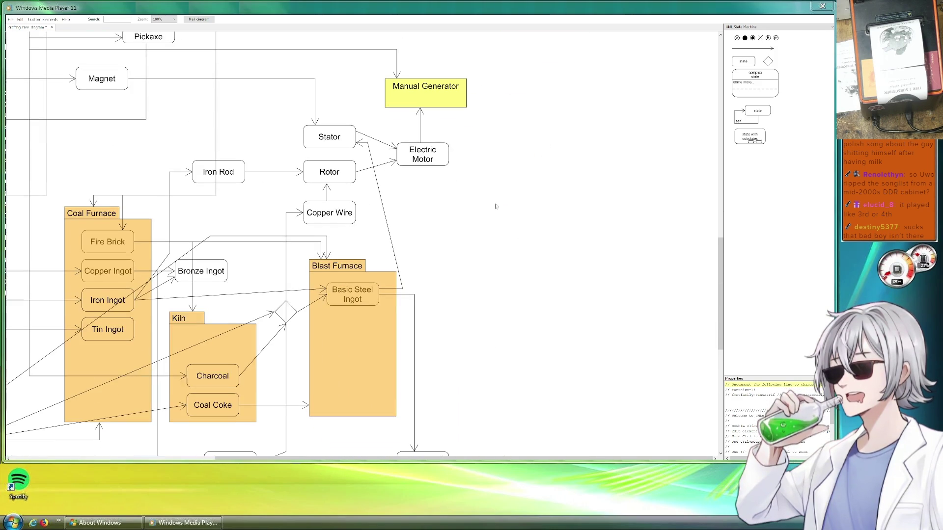
scroll(521, 177, "up", 3)
scroll(527, 158, "left", 2)
scroll(527, 157, "up", 2)
scroll(527, 158, "right", 1)
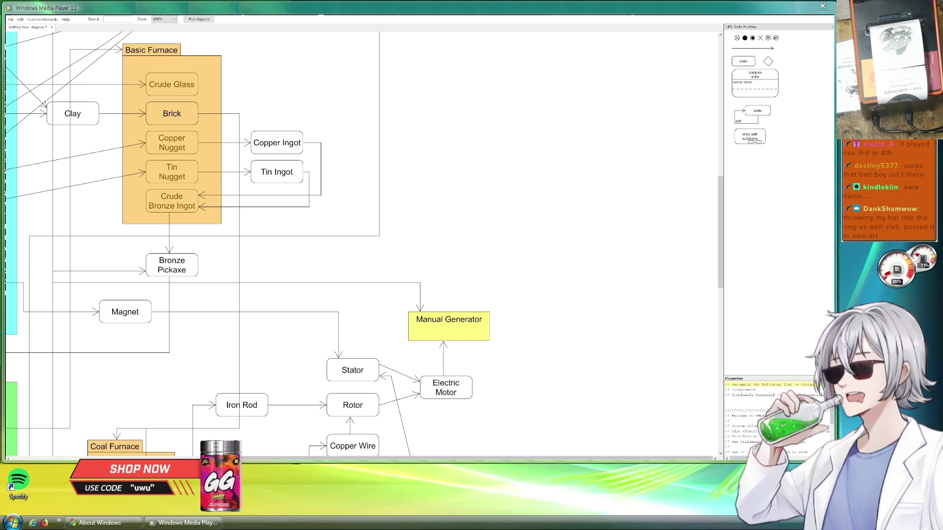
key("alt+Tab")
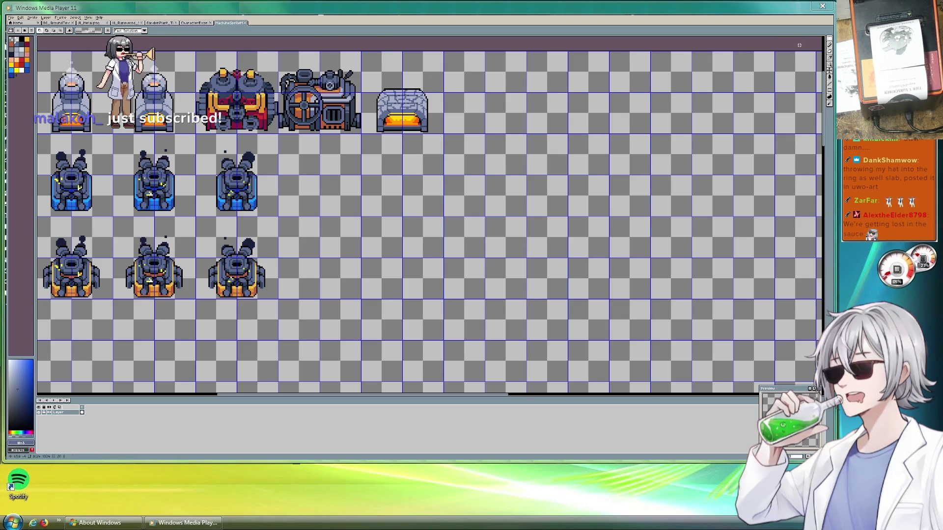
key("alt+Tab")
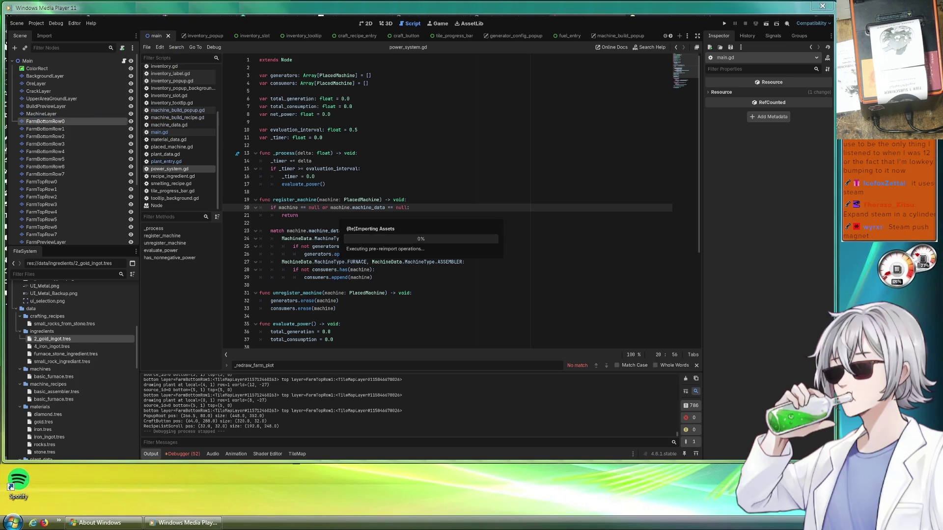
Switch to the browser showing Jacob Leupold's 1720 steam engine image on Wikipedia.
key("alt+Tab")
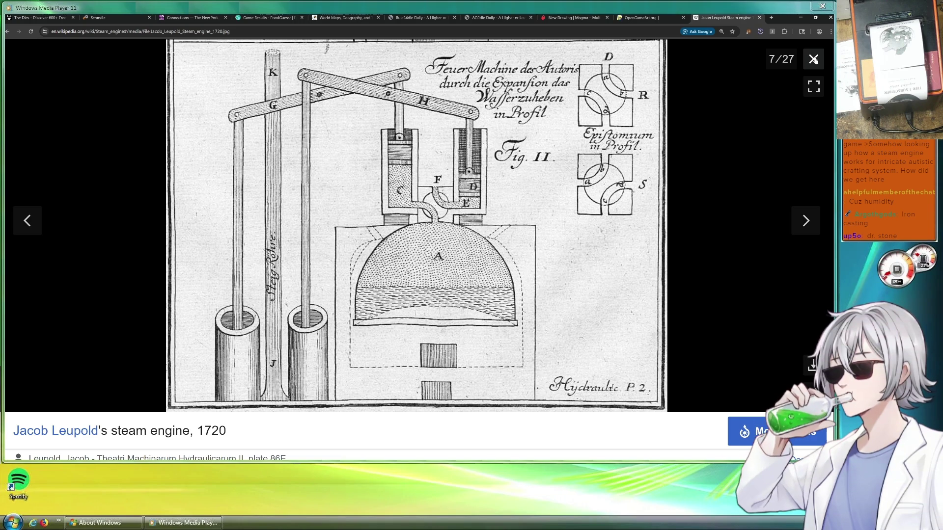
Close the enlarged steam engine image and return to the UMLet crafting diagram.
left_click(814, 59)
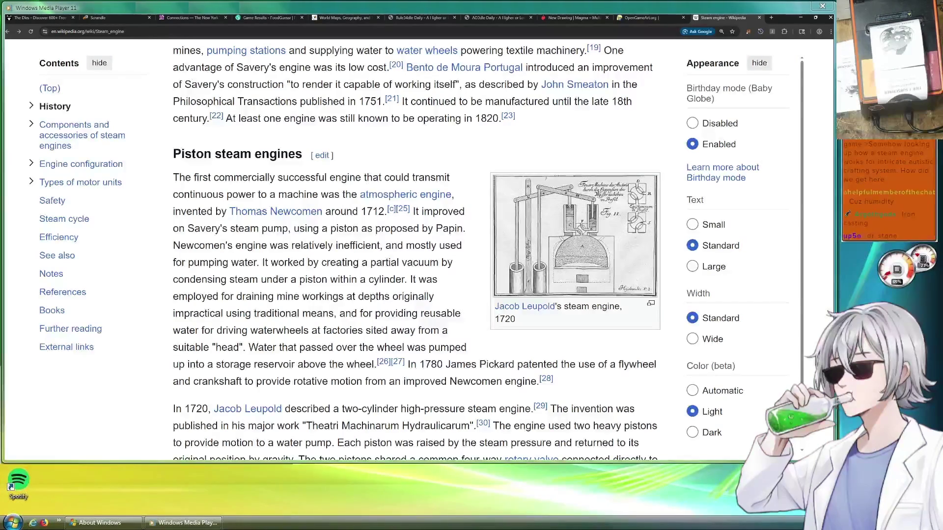
key("alt+Tab")
scroll(426, 245, "down", 2)
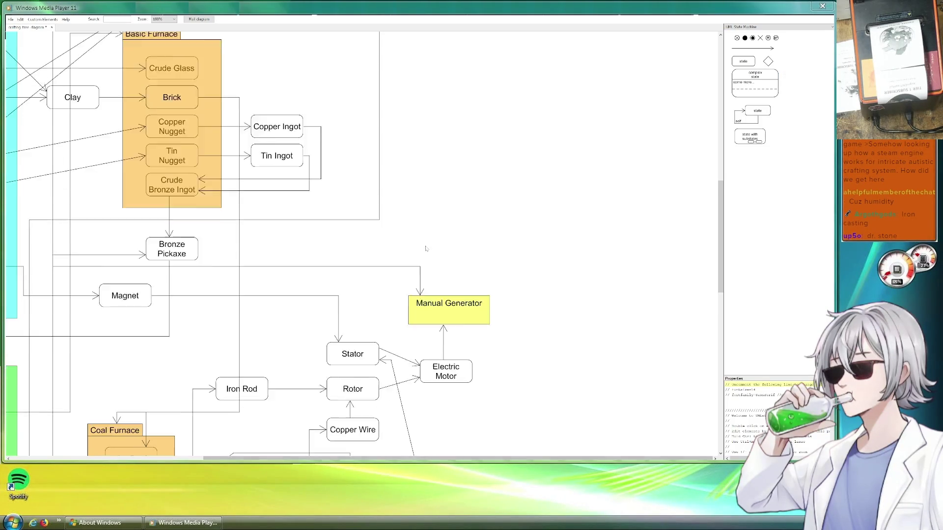
Duplicate the Iron Rod box and reattach the Rotor arrow to the original Iron Rod.
scroll(425, 242, "down", 1)
scroll(511, 256, "down", 5)
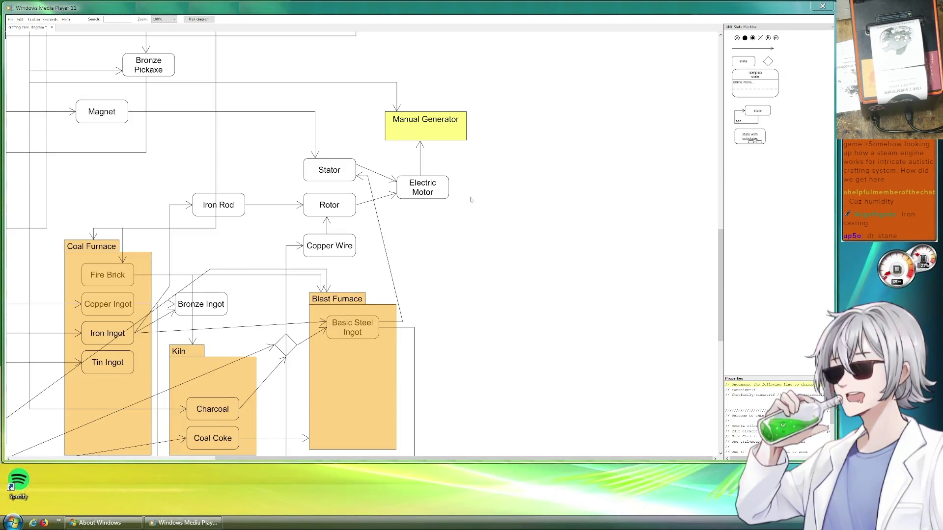
scroll(546, 263, "left", 4)
scroll(546, 263, "up", 2)
scroll(547, 263, "left", 1)
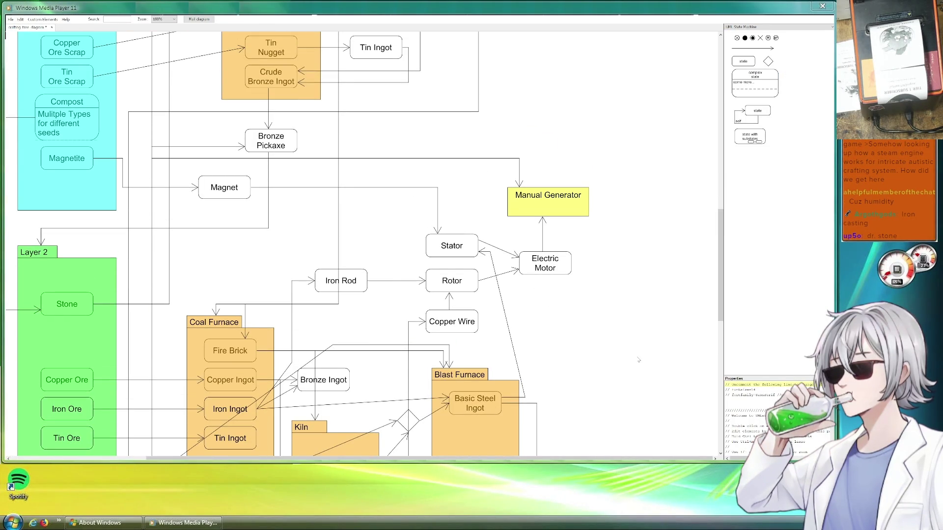
left_click_drag(344, 280, 353, 240)
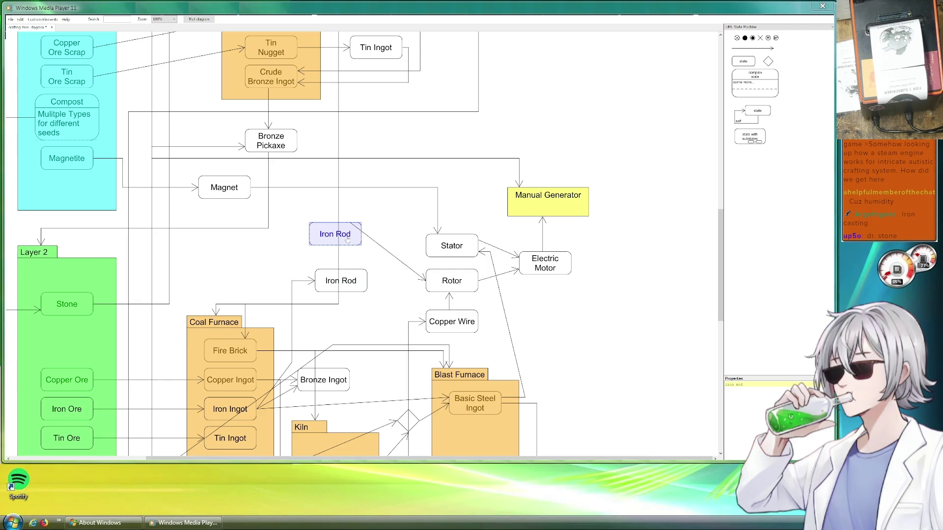
left_click(353, 240)
left_click_drag(354, 236, 373, 276)
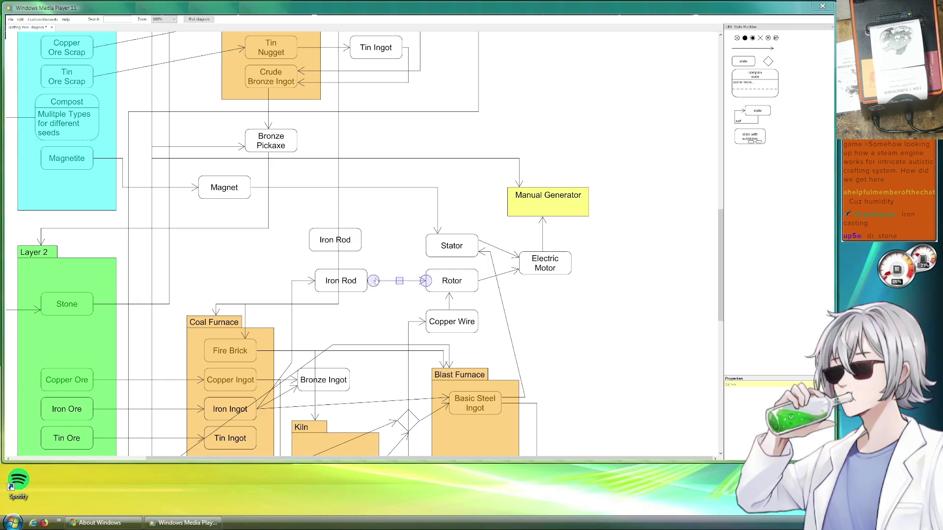
Move the spare Iron Rod box up and to the right, clear of the Rotor chain.
left_click_drag(352, 236, 391, 208)
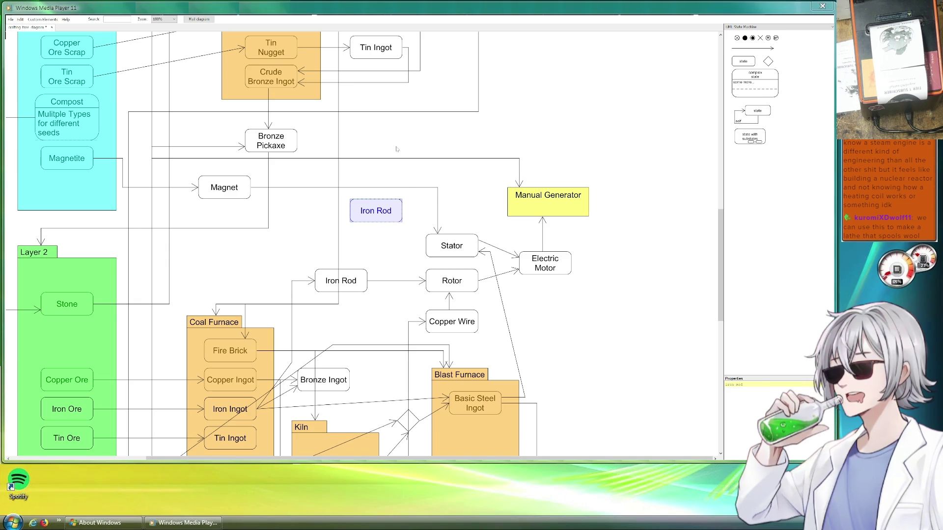
left_click(417, 203)
left_click(391, 202)
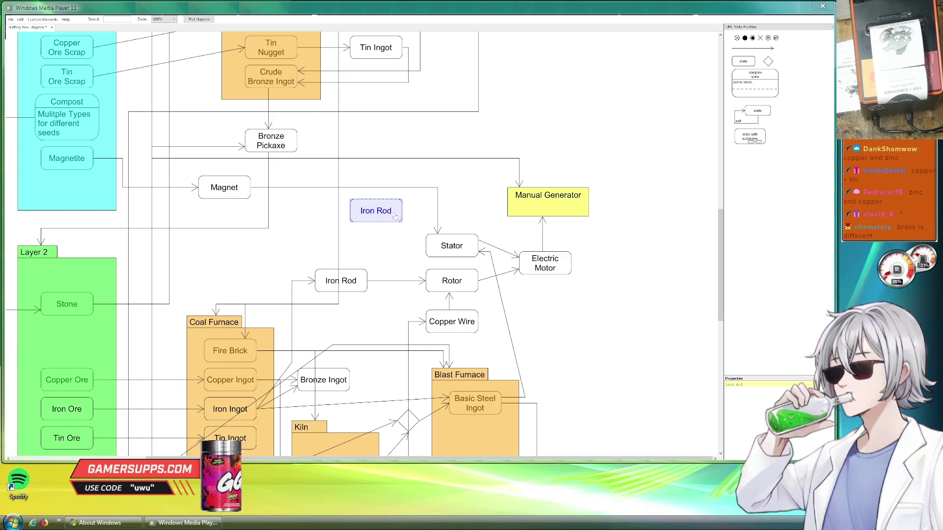
left_click_drag(206, 277, 358, 201)
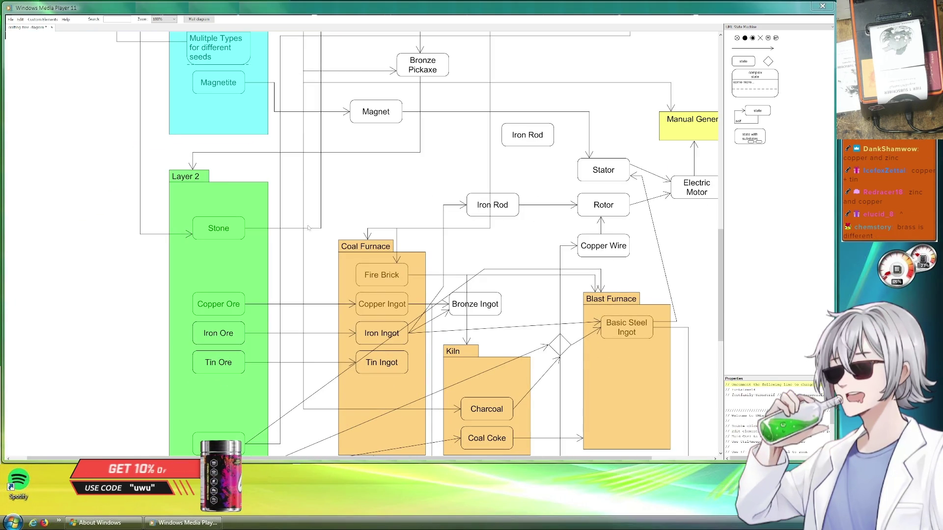
scroll(235, 351, "down", 2)
Copy the Tin Ore box below itself and rename the copy Zinc Ore.
scroll(235, 352, "down", 2)
mouse_move(206, 284)
left_mouse_down()
mouse_move(219, 297)
mouse_move(210, 294)
mouse_move(216, 276)
left_mouse_up()
left_click(219, 297)
left_click(197, 304)
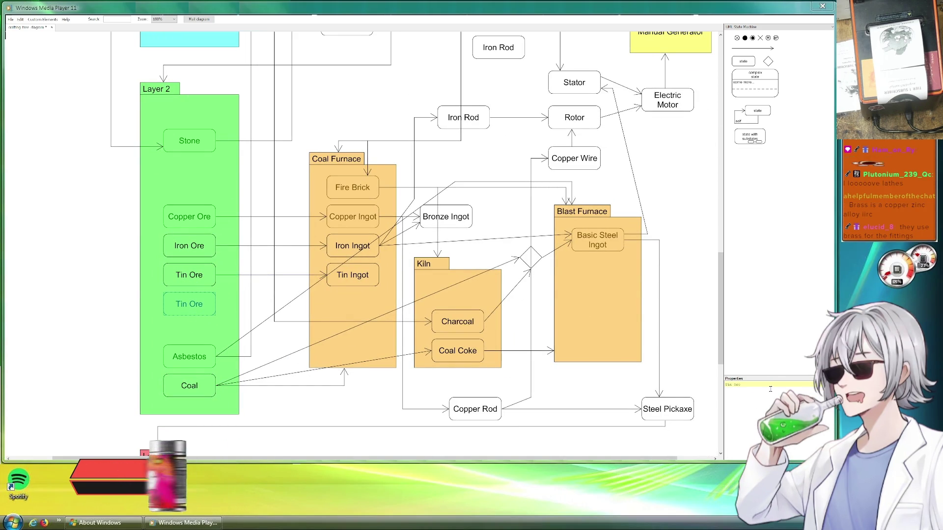
left_click(727, 385)
type("Z")
key("Delete")
type("c")
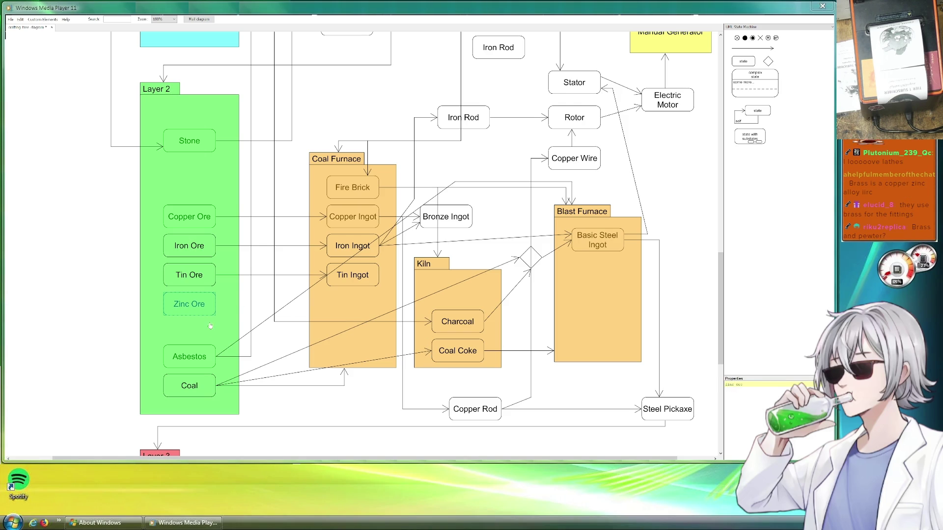
Copy the Tin Ingot box in the Coal Furnace and rename it Zinc Ingot.
mouse_move(361, 276)
left_mouse_down()
mouse_move(365, 295)
mouse_move(352, 307)
left_mouse_up()
left_click_drag(731, 385, 720, 387)
type("Zinc")
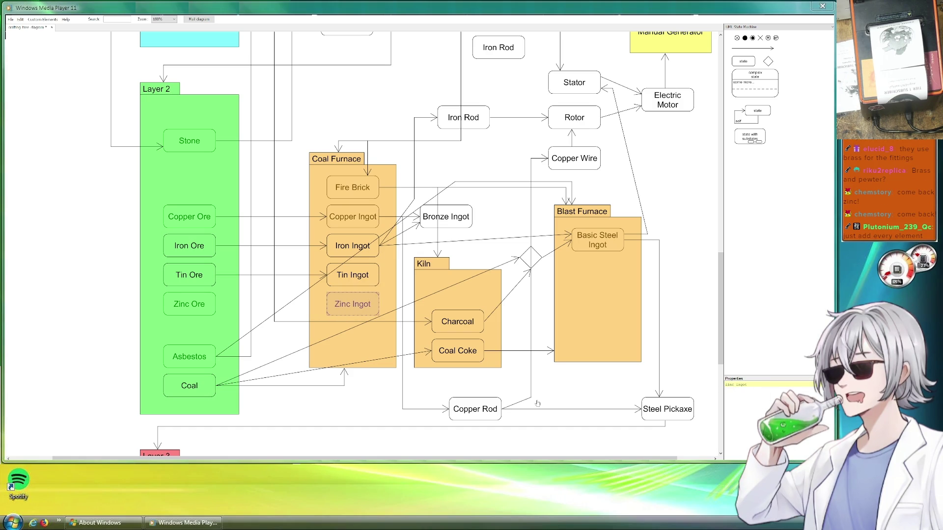
Duplicate the Tin arrow and connect it from Zinc Ore to Zinc Ingot.
left_click(266, 274)
key("ctrl+c")
key("ctrl+v")
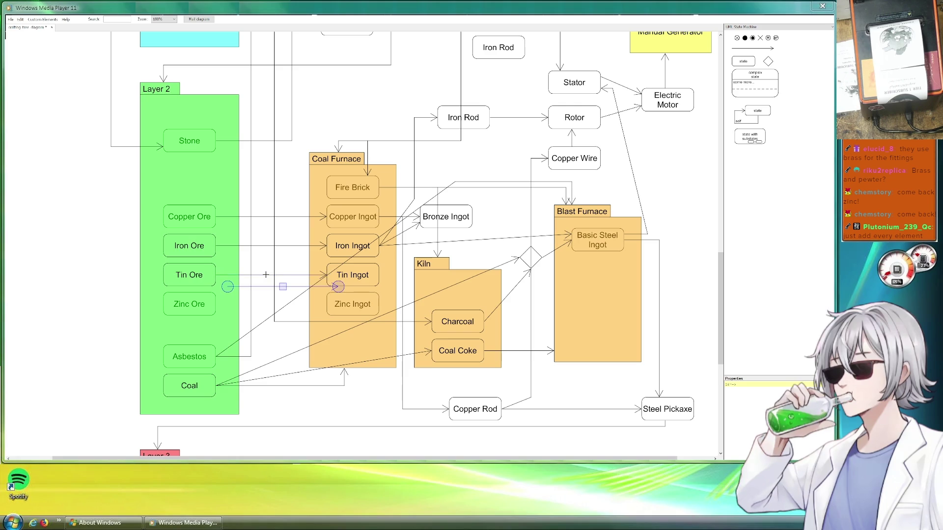
left_click_drag(283, 293, 271, 309)
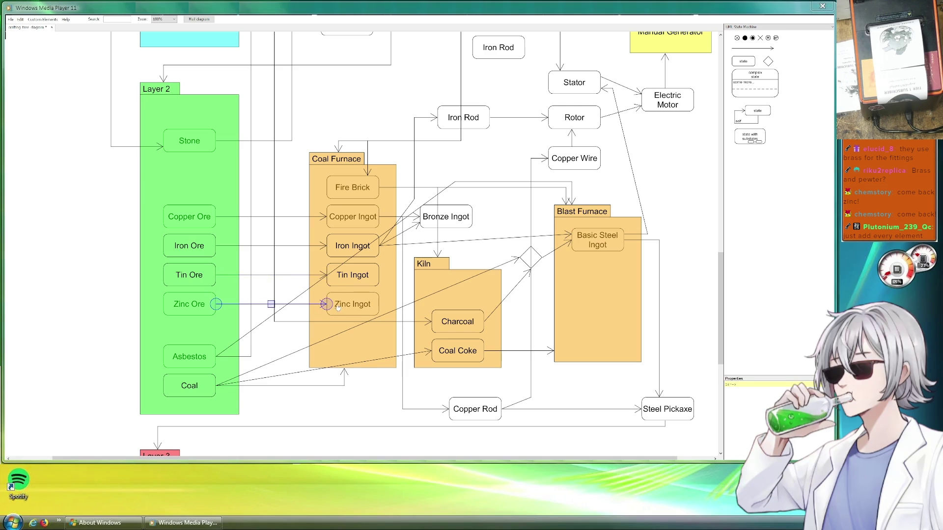
left_click(393, 303)
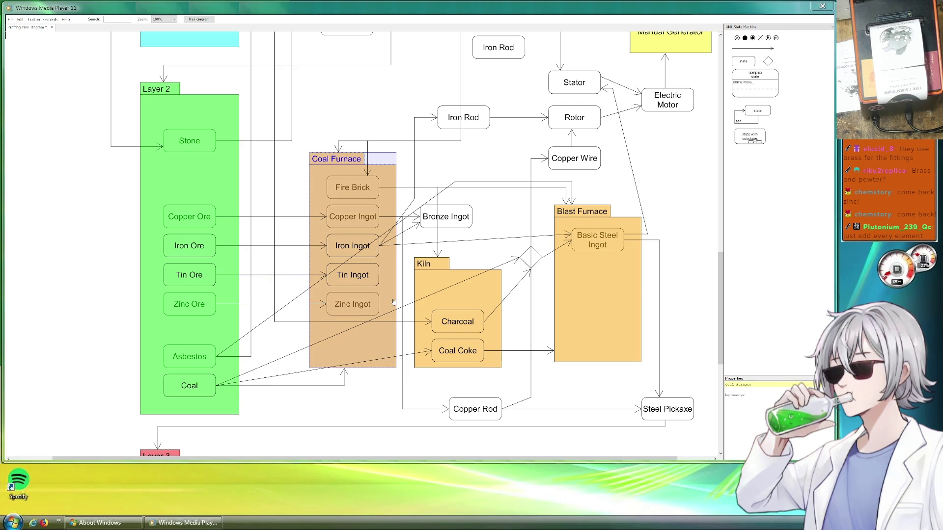